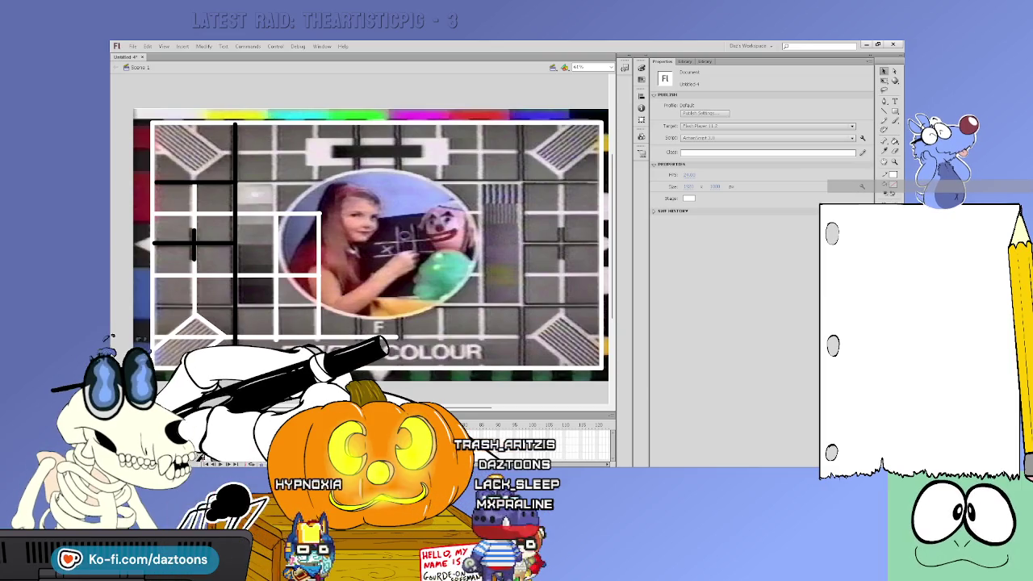
# Step: Drag the lower horizontal white grid stroke down to line up with the card's grid
pyautogui.press('n')
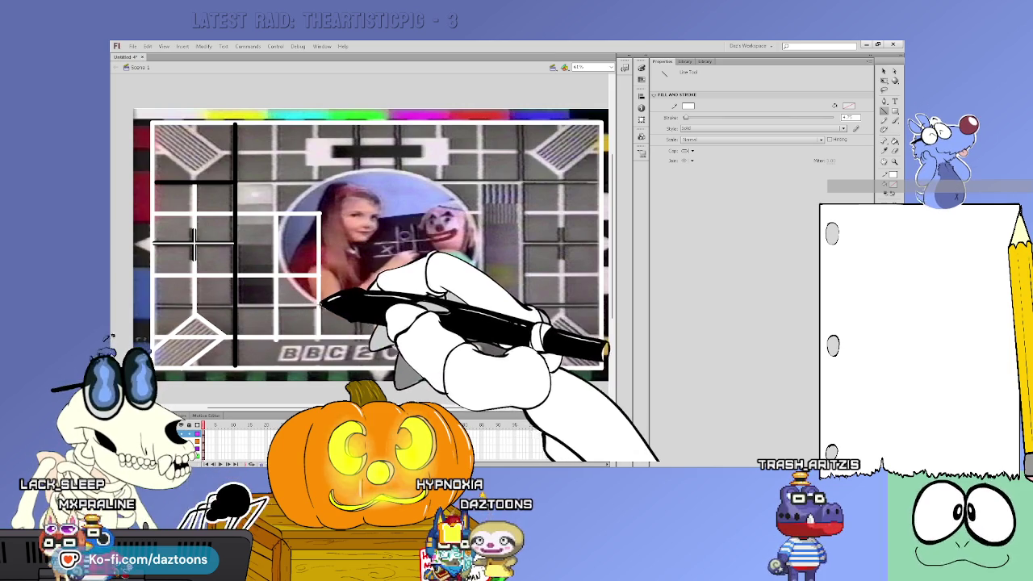
pyautogui.press('v')
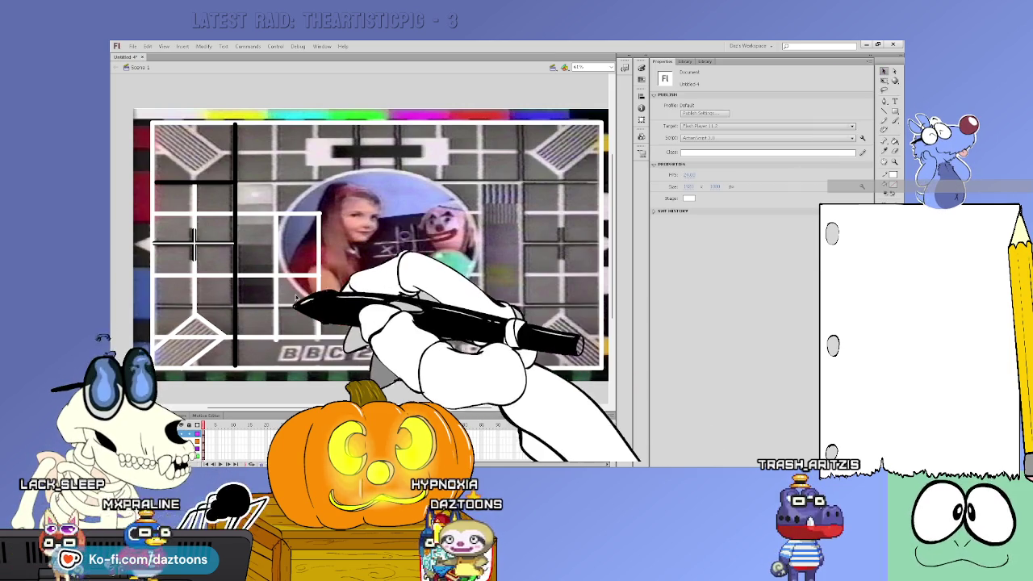
pyautogui.click(295, 278)
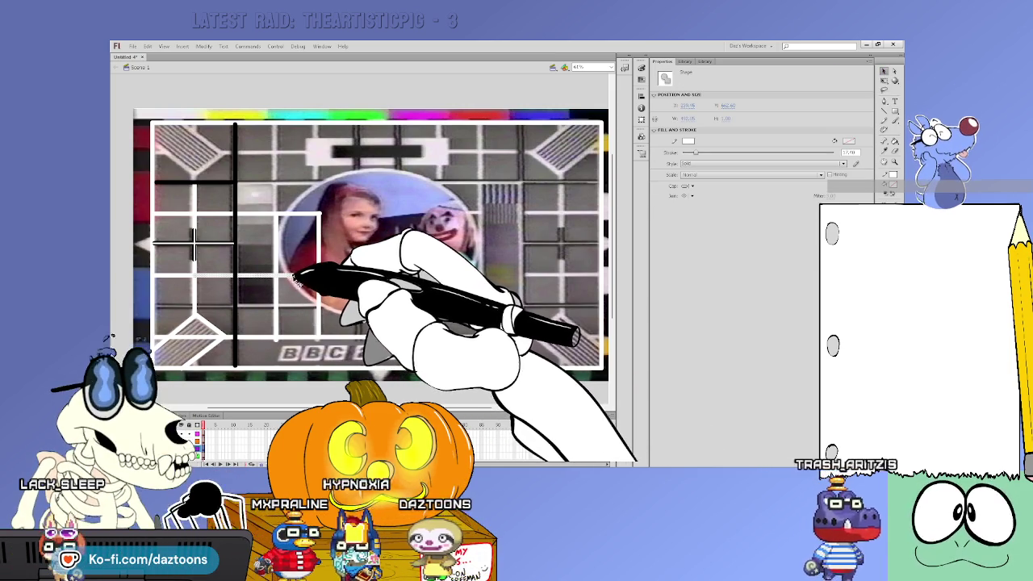
pyautogui.moveTo(298, 280)
pyautogui.mouseDown()
pyautogui.moveTo(298, 308)
pyautogui.moveTo(301, 272)
pyautogui.moveTo(298, 306)
pyautogui.moveTo(265, 314)
pyautogui.mouseUp()
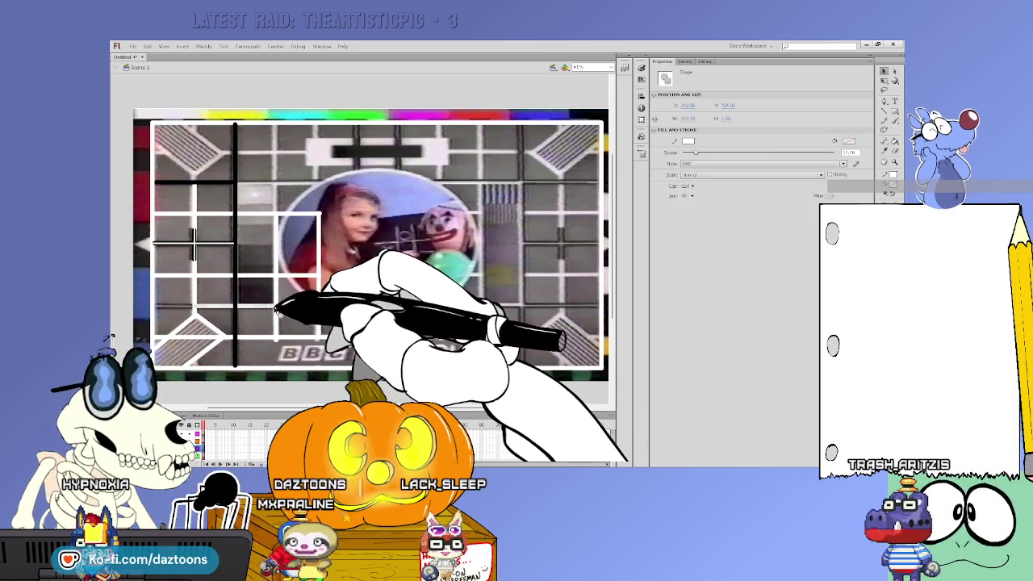
pyautogui.click(258, 297)
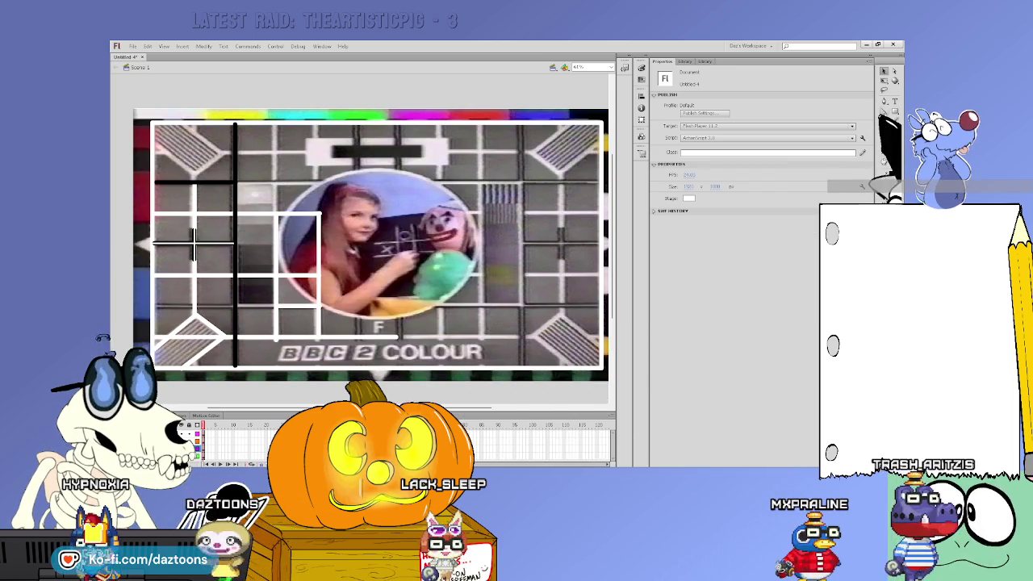
pyautogui.press('n')
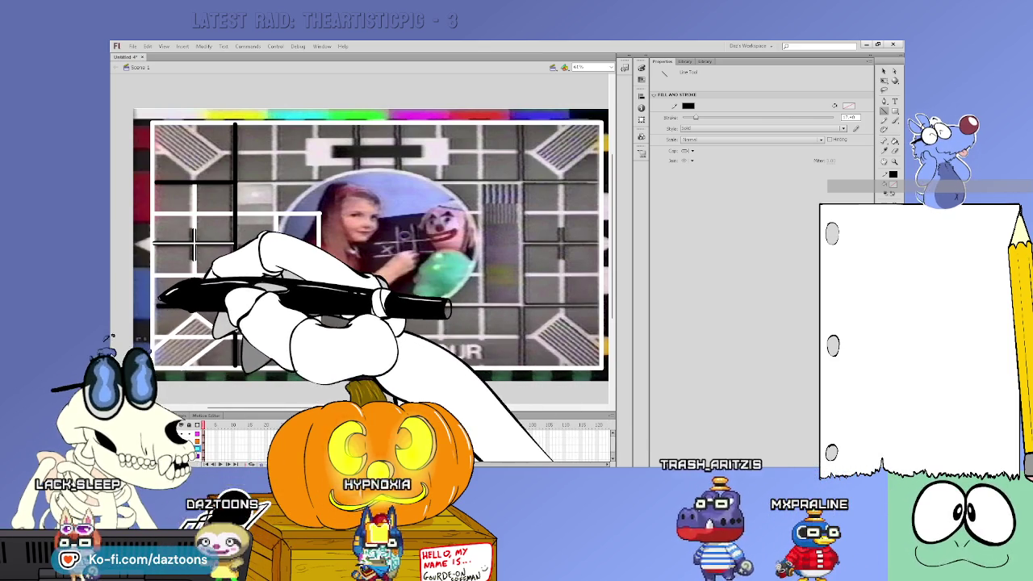
# Step: Repeatedly select all the drawn grid lines to check the traced strokes
pyautogui.press('F6')
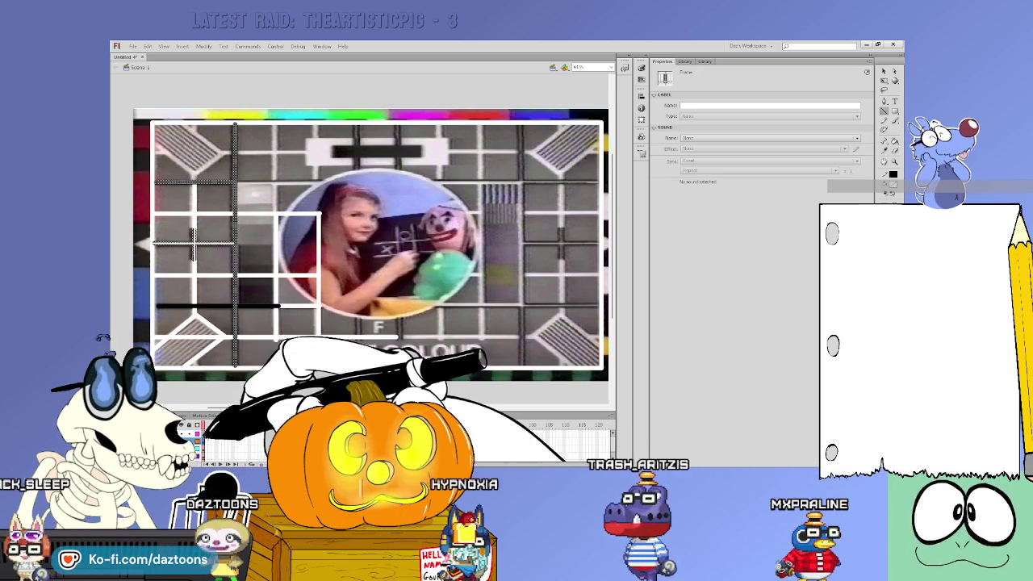
pyautogui.press('n')
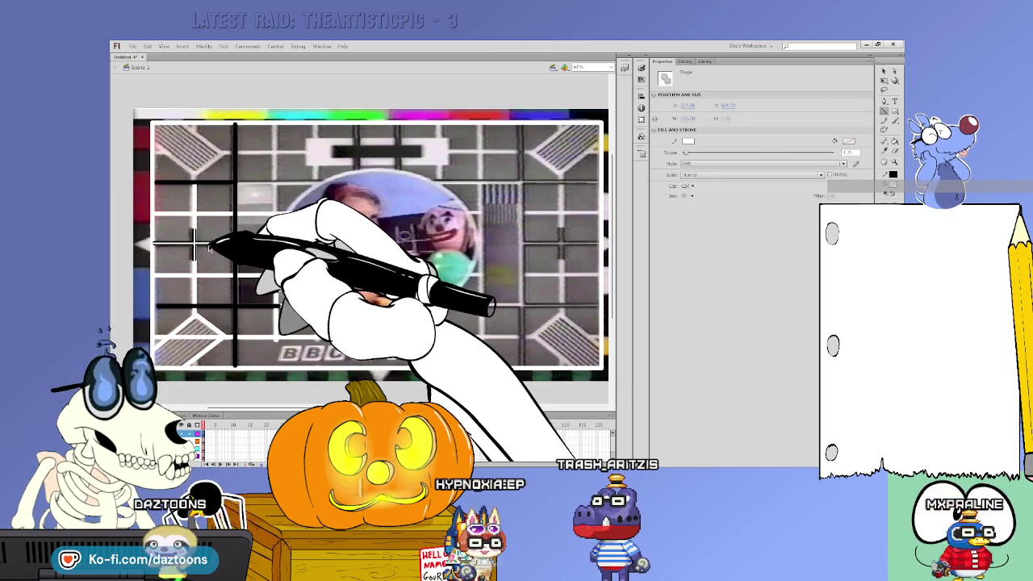
pyautogui.hotkey('ctrl', 'a')
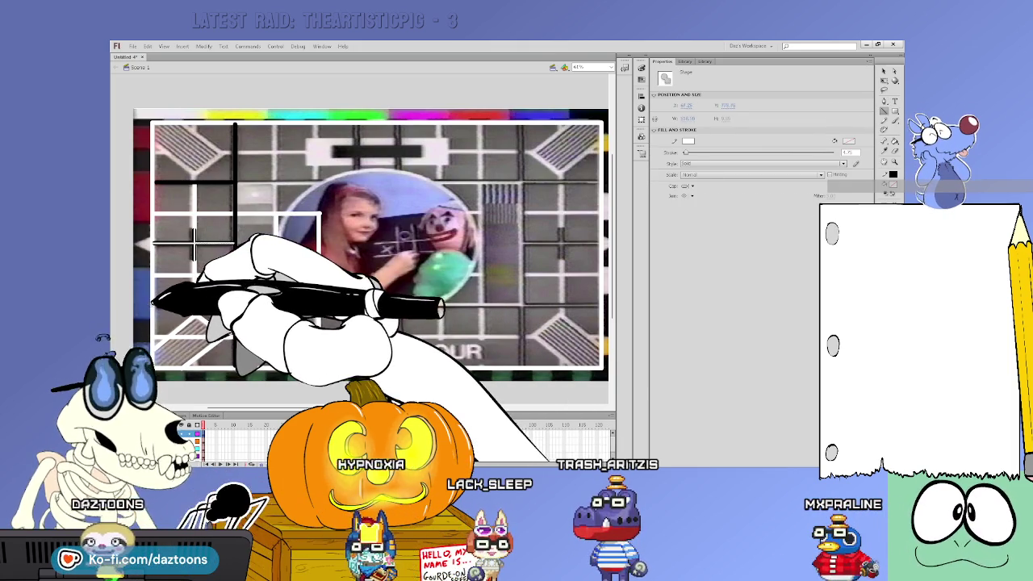
pyautogui.press('Escape')
pyautogui.hotkey('ctrl', 'a')
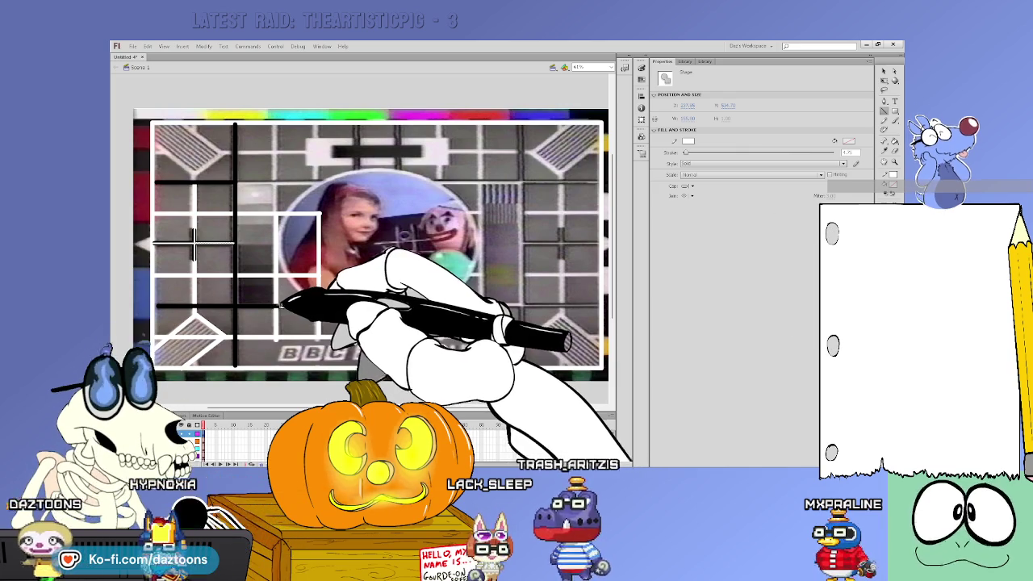
pyautogui.press('Escape')
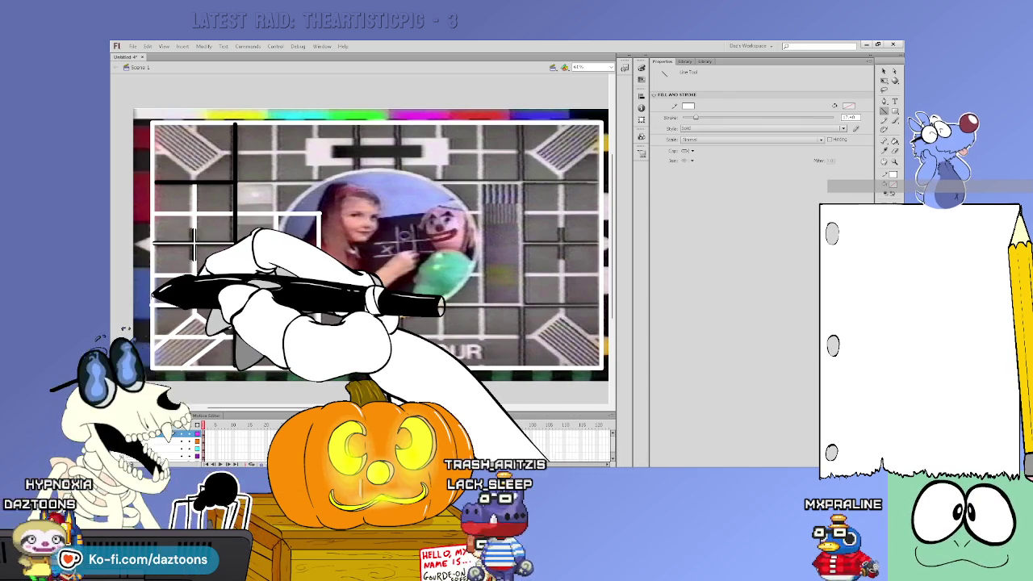
pyautogui.hotkey('ctrl', 'a')
pyautogui.press('Escape')
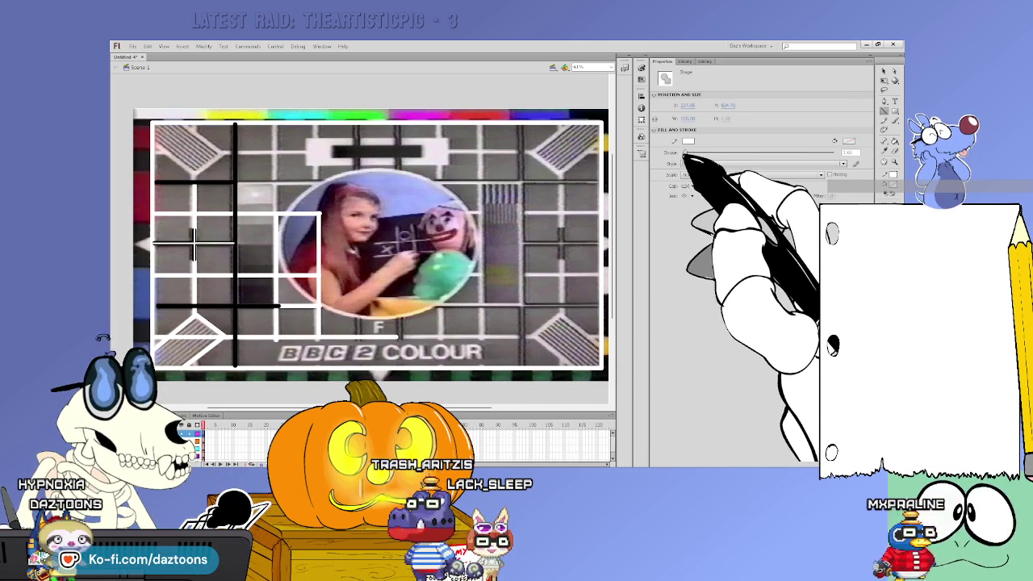
pyautogui.hotkey('ctrl', 'a')
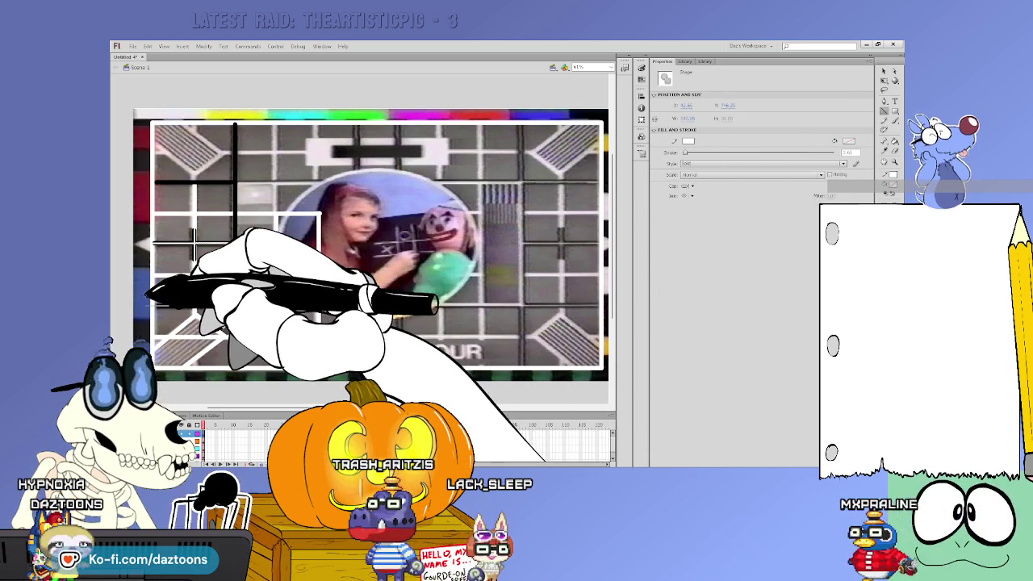
pyautogui.press('Escape')
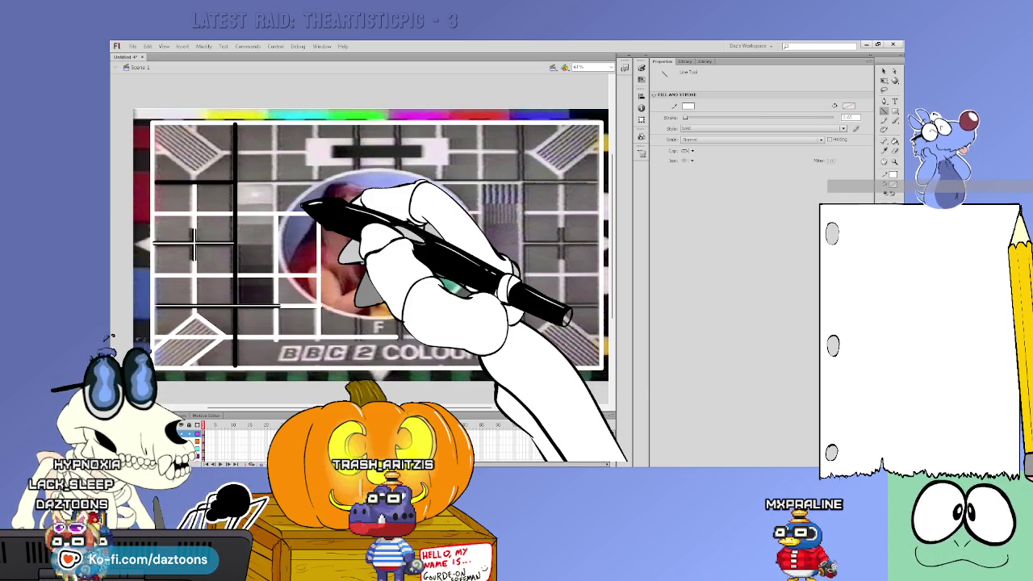
# Step: Select the upper-left and circle-edge grid lines, ending on the bottom horizontal line
pyautogui.press('v')
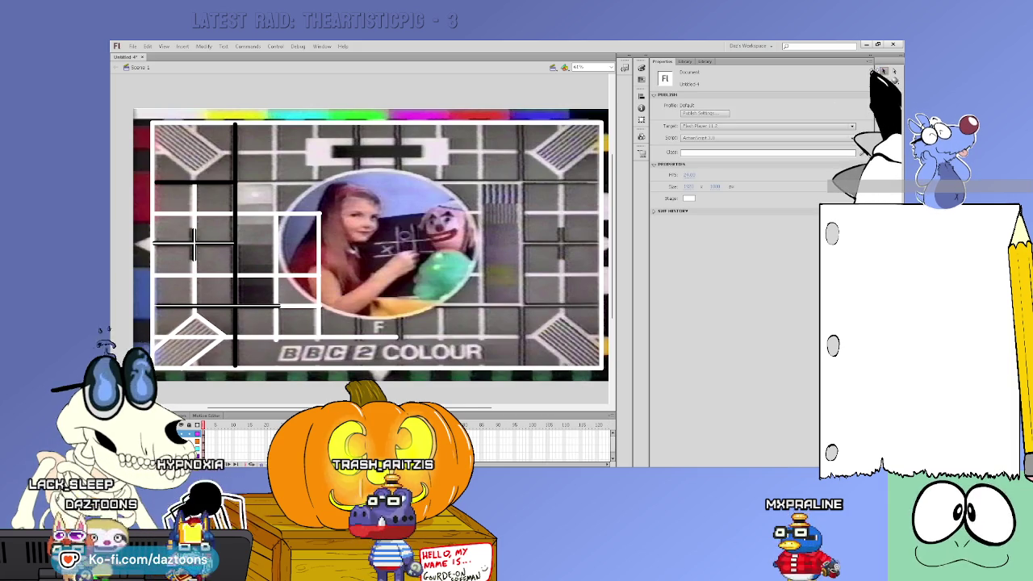
pyautogui.click(172, 213)
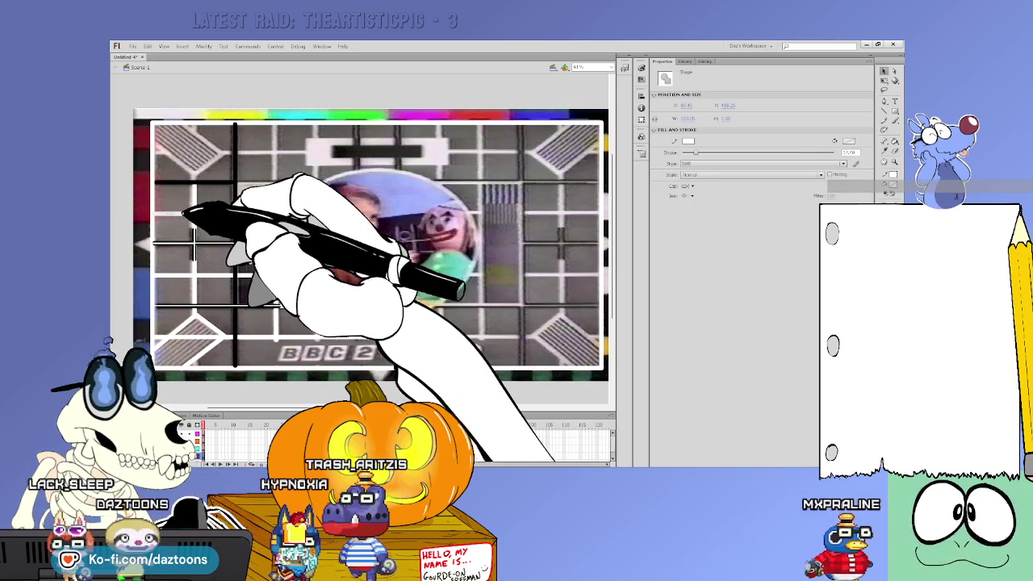
pyautogui.click(266, 214)
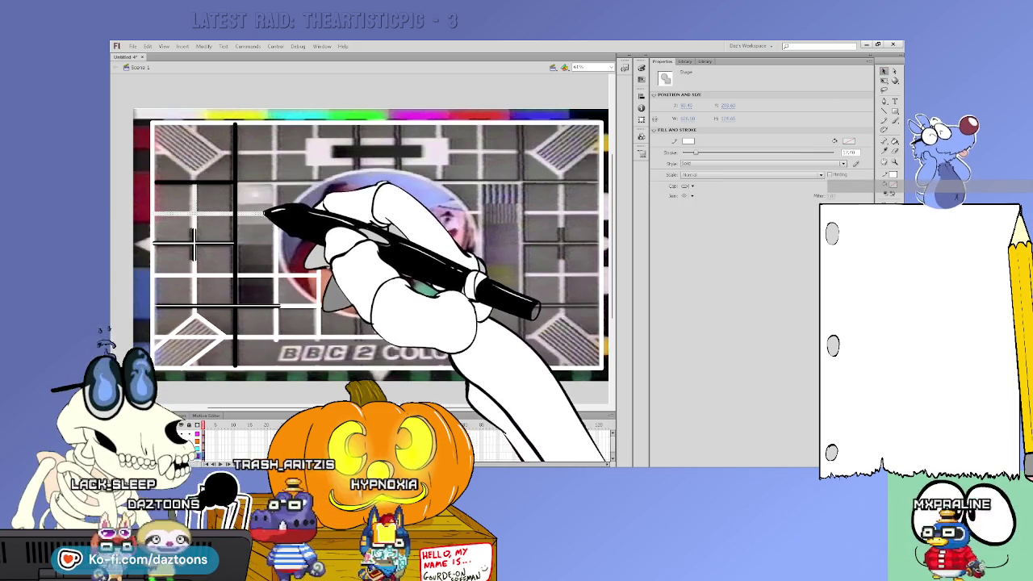
pyautogui.keyDown('shift'); pyautogui.click(236, 187); pyautogui.keyUp('shift')
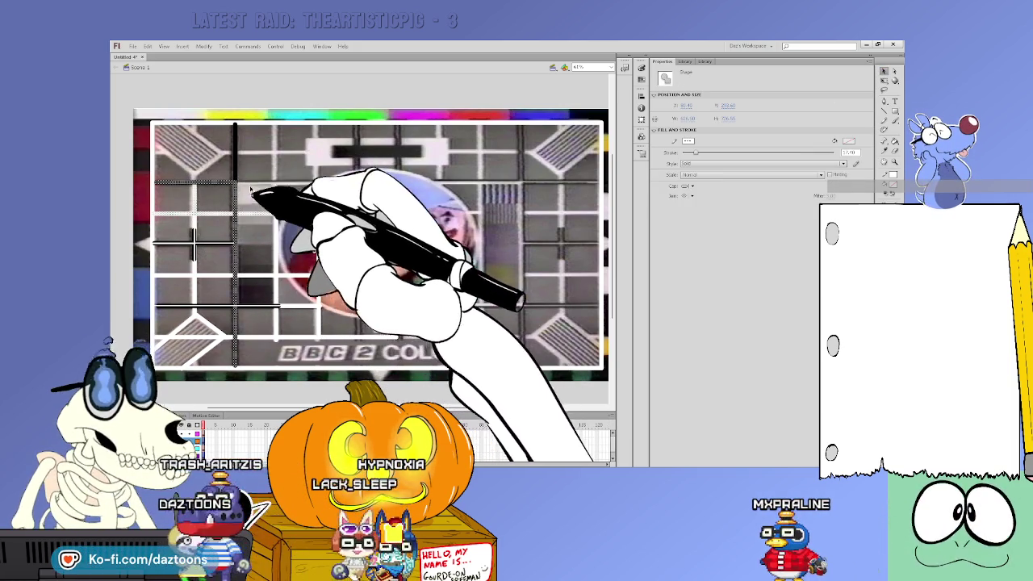
pyautogui.keyDown('shift'); pyautogui.click(292, 213); pyautogui.keyUp('shift')
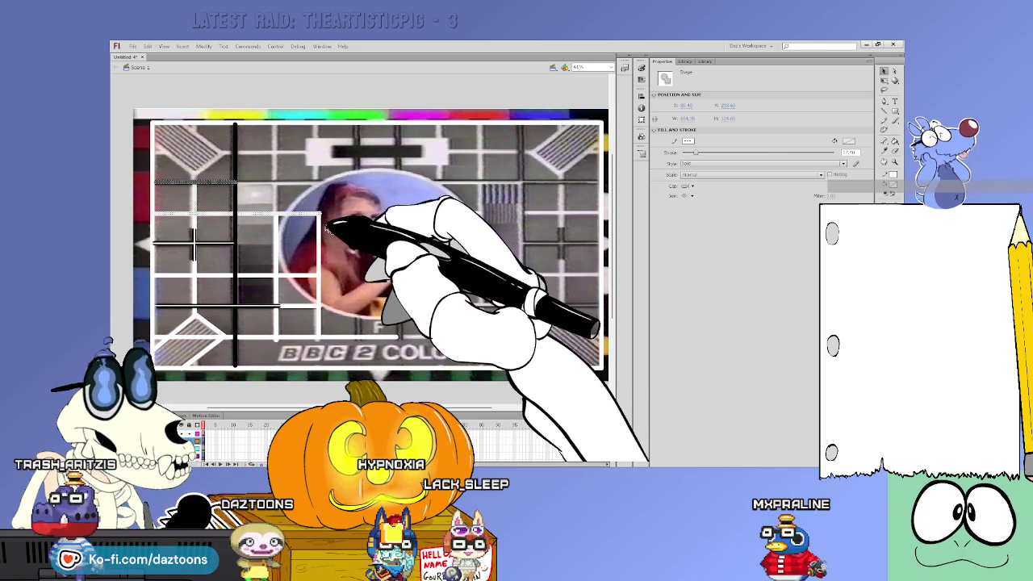
pyautogui.click(289, 234)
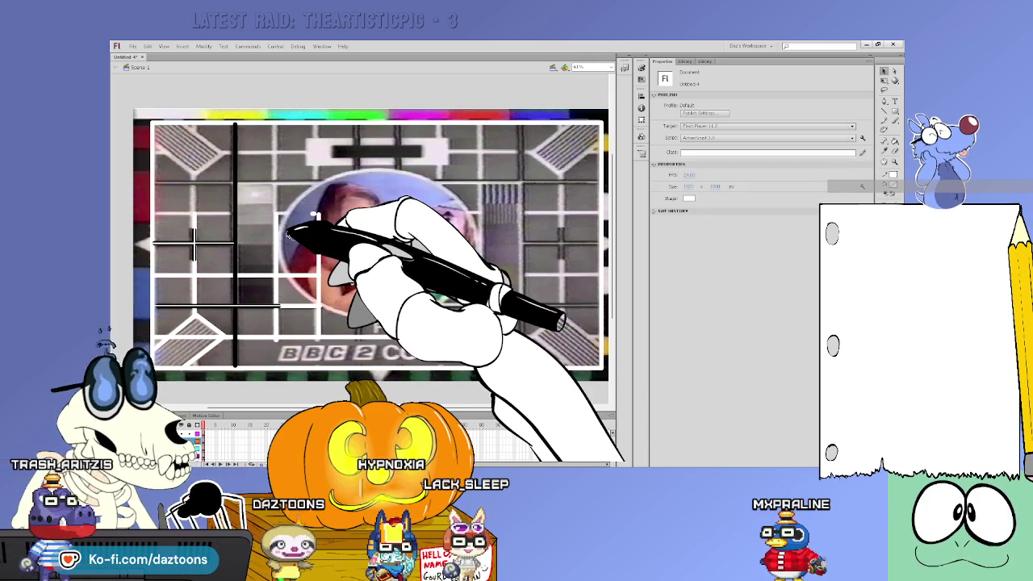
pyautogui.click(317, 215)
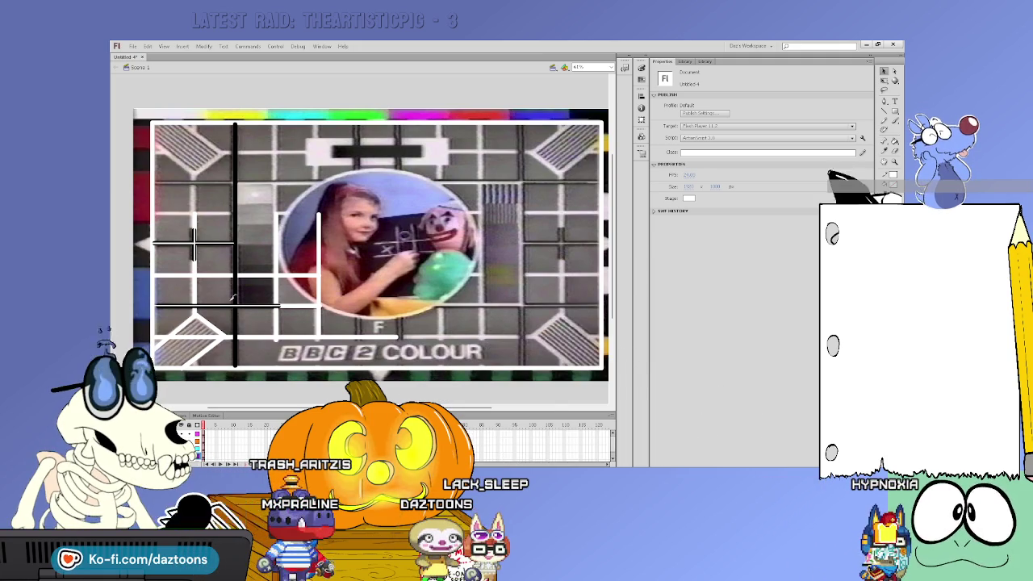
pyautogui.click(205, 441)
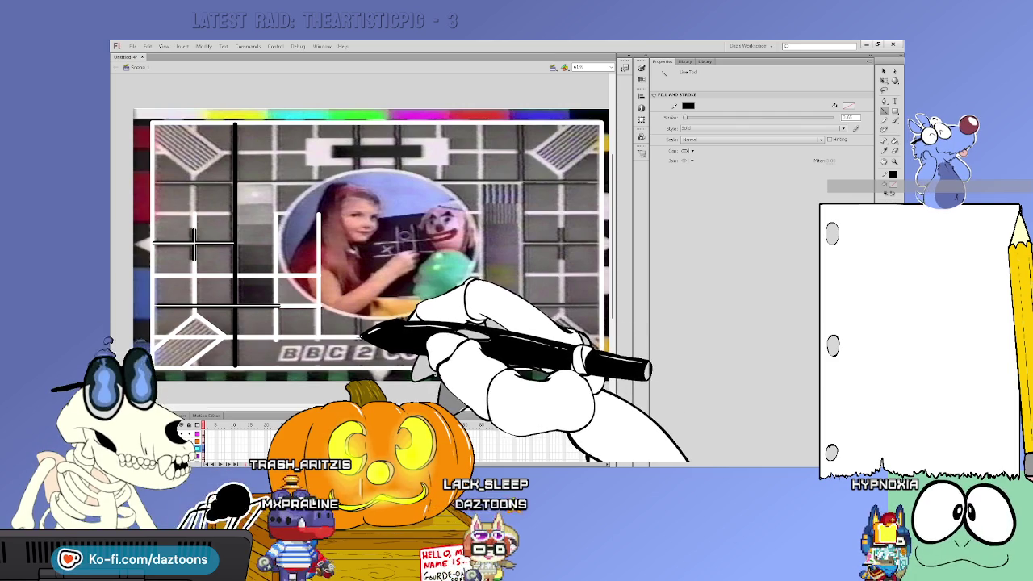
# Step: Try a slightly thinner stroke on the bottom horizontal line, then undo it
pyautogui.click(201, 447)
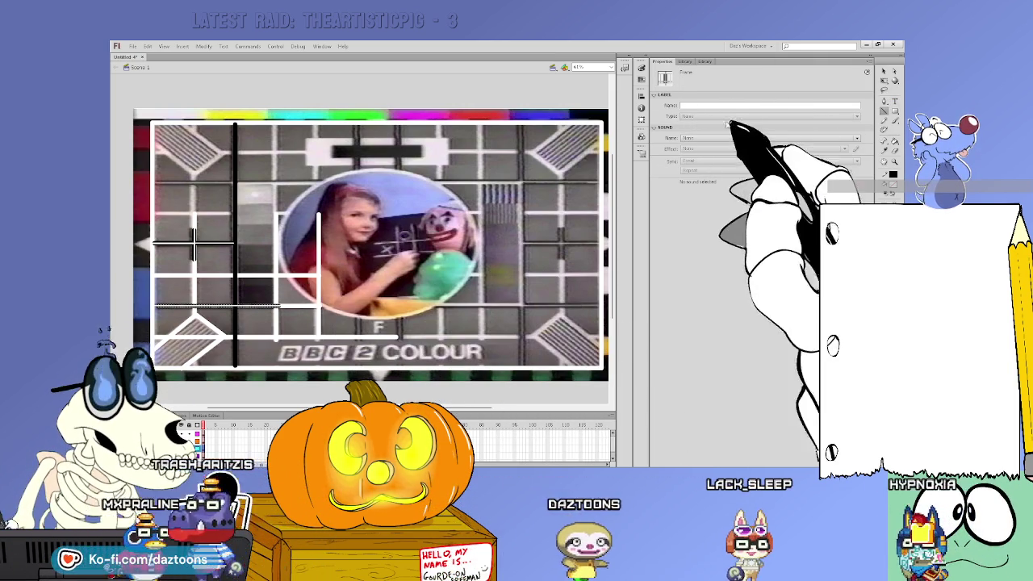
pyautogui.click(542, 290)
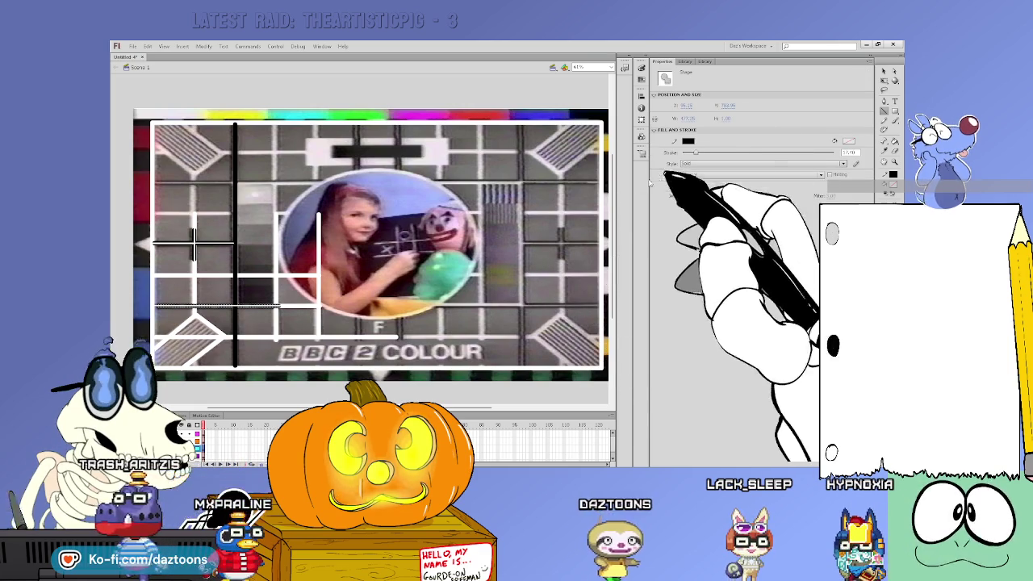
pyautogui.press('n')
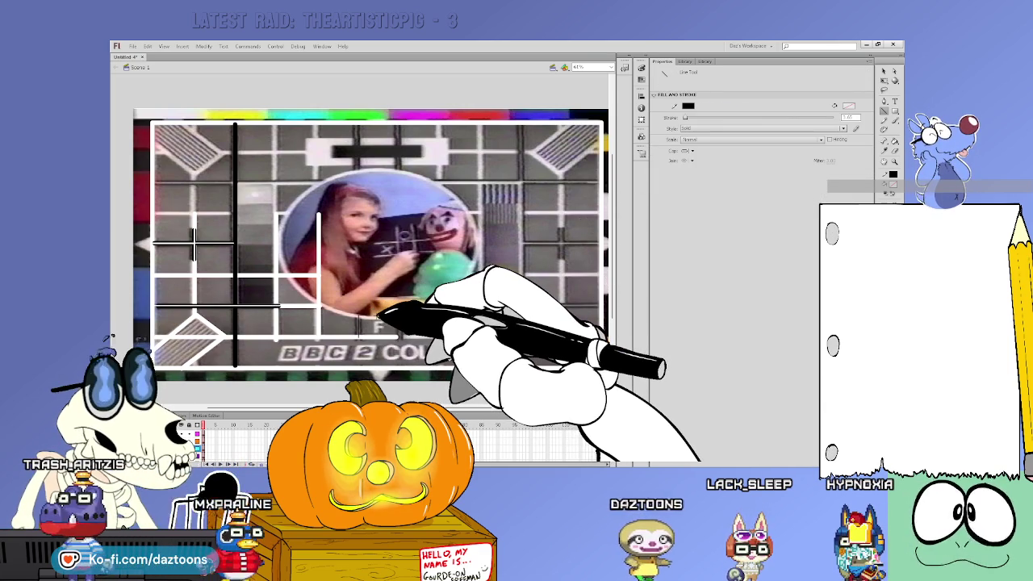
pyautogui.hotkey('ctrl', 'a')
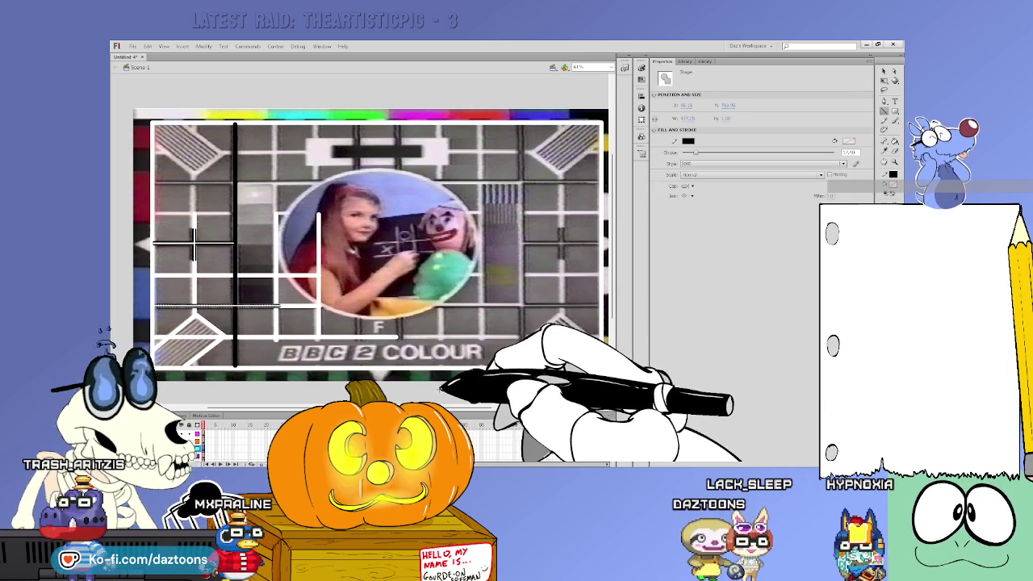
pyautogui.moveTo(696, 153); pyautogui.dragTo(688, 153)
pyautogui.click(361, 314)
pyautogui.hotkey('ctrl', 'z')
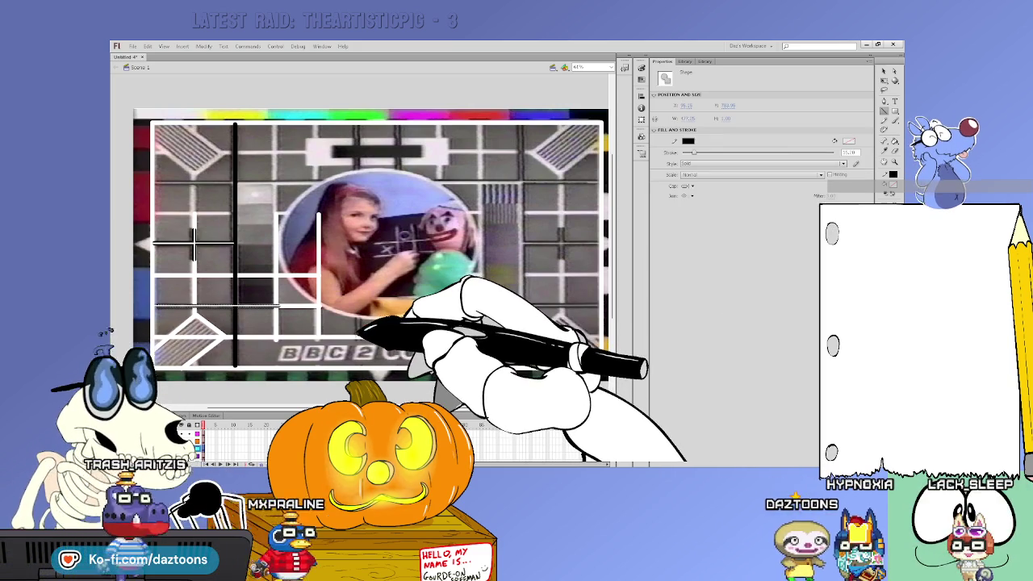
pyautogui.click(359, 311)
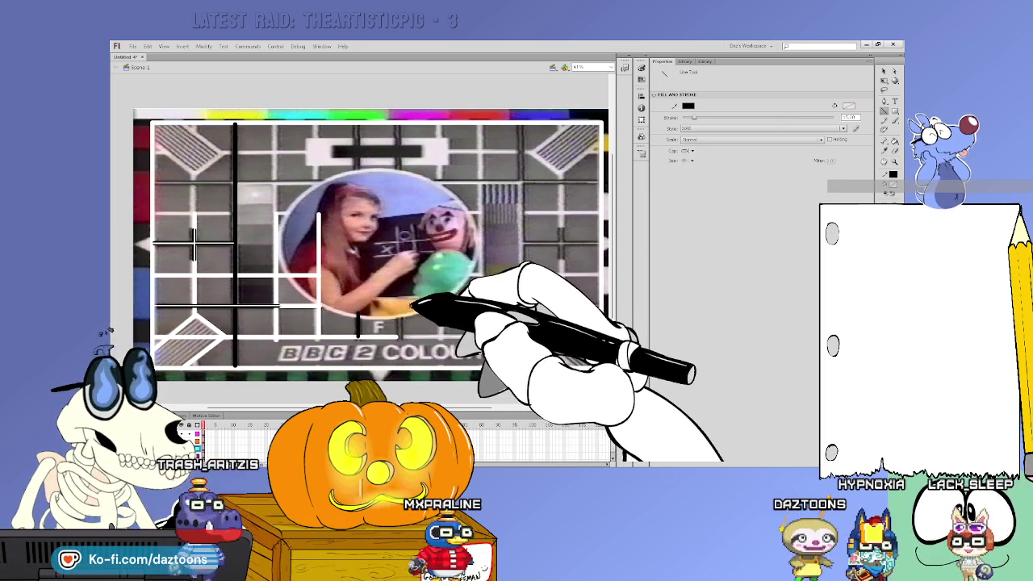
# Step: Draw a short vertical line near the top and marquee-select the left-side lines
pyautogui.moveTo(357, 171); pyautogui.dragTo(356, 124)
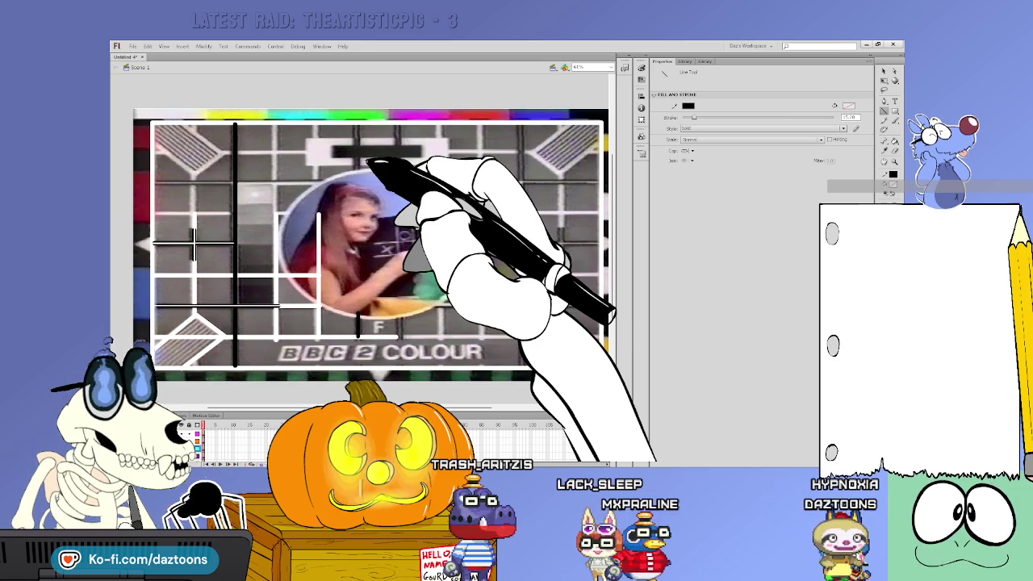
pyautogui.press('v')
pyautogui.moveTo(406, 380); pyautogui.dragTo(401, 386)
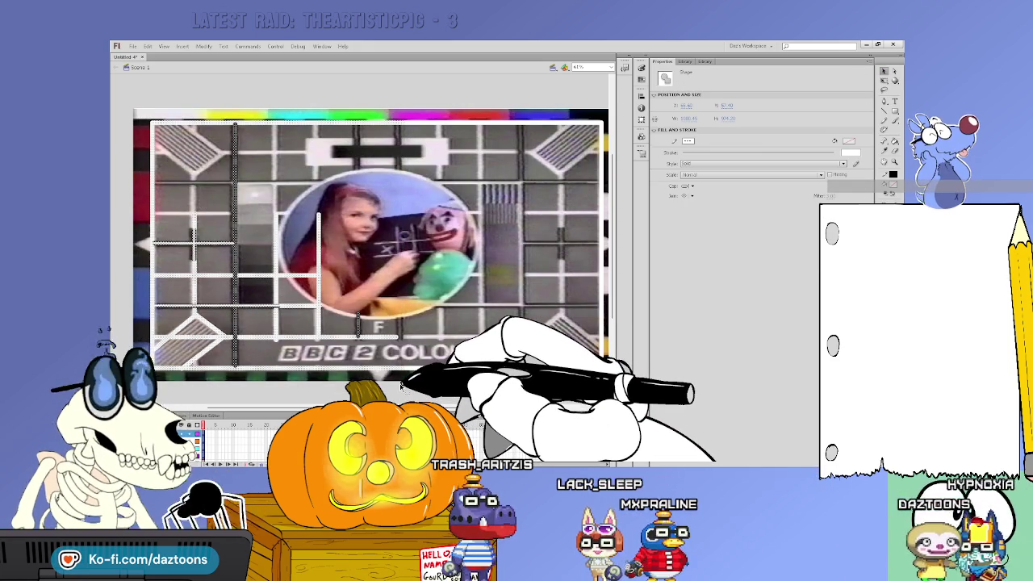
# Step: Flip the copied grid lines horizontally and drag them over the card's right half
pyautogui.hotkey('ctrl', 'g')
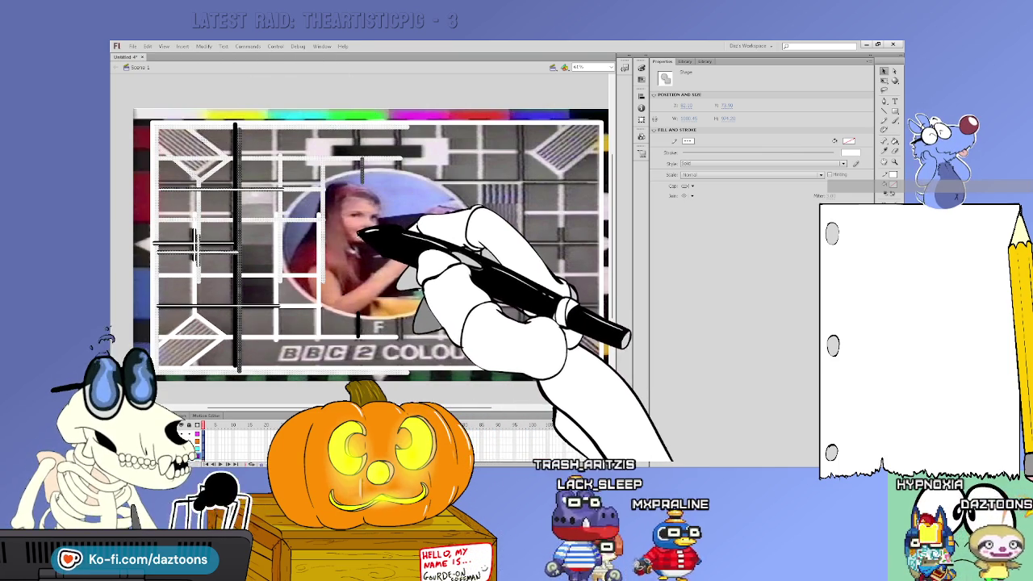
pyautogui.moveTo(360, 234); pyautogui.dragTo(325, 216)
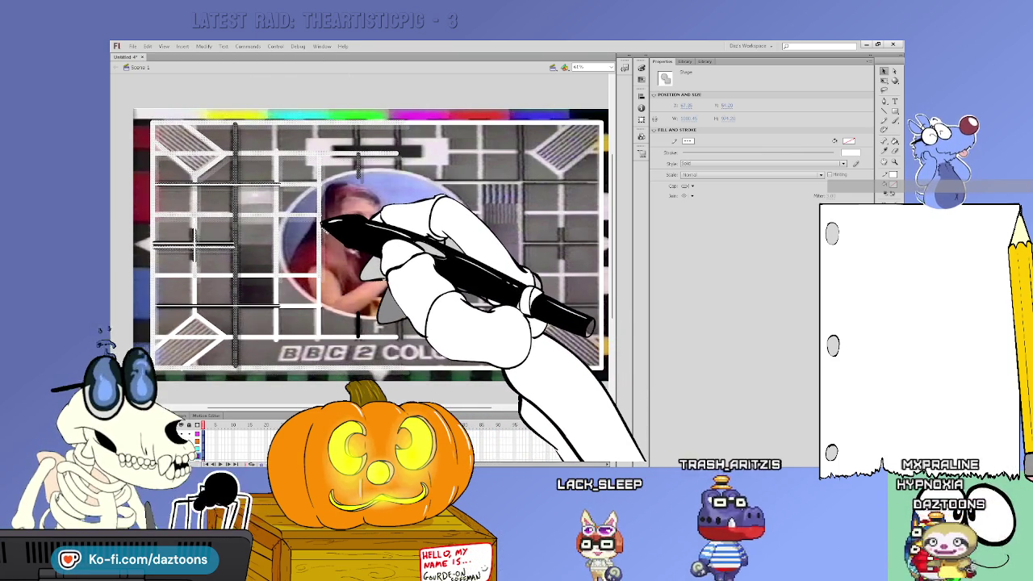
pyautogui.moveTo(323, 224); pyautogui.dragTo(369, 219)
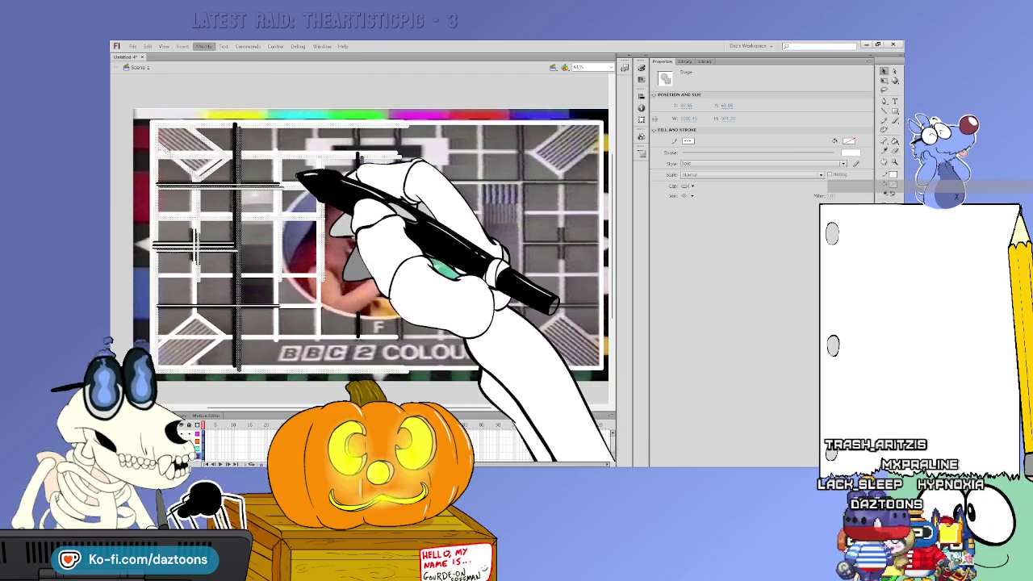
pyautogui.moveTo(299, 164)
pyautogui.mouseDown()
pyautogui.moveTo(321, 220)
pyautogui.moveTo(461, 220)
pyautogui.mouseUp()
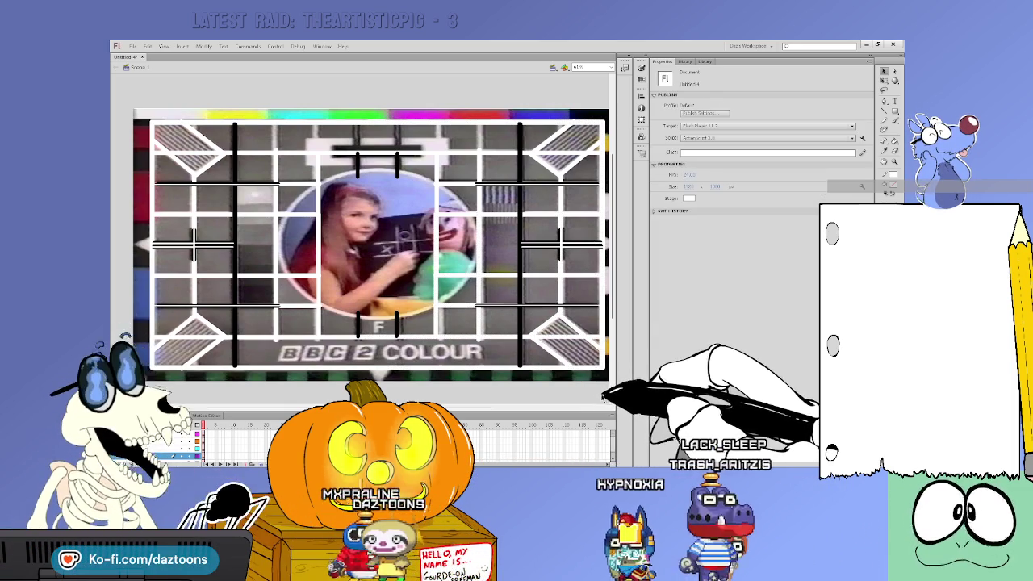
pyautogui.press('Escape')
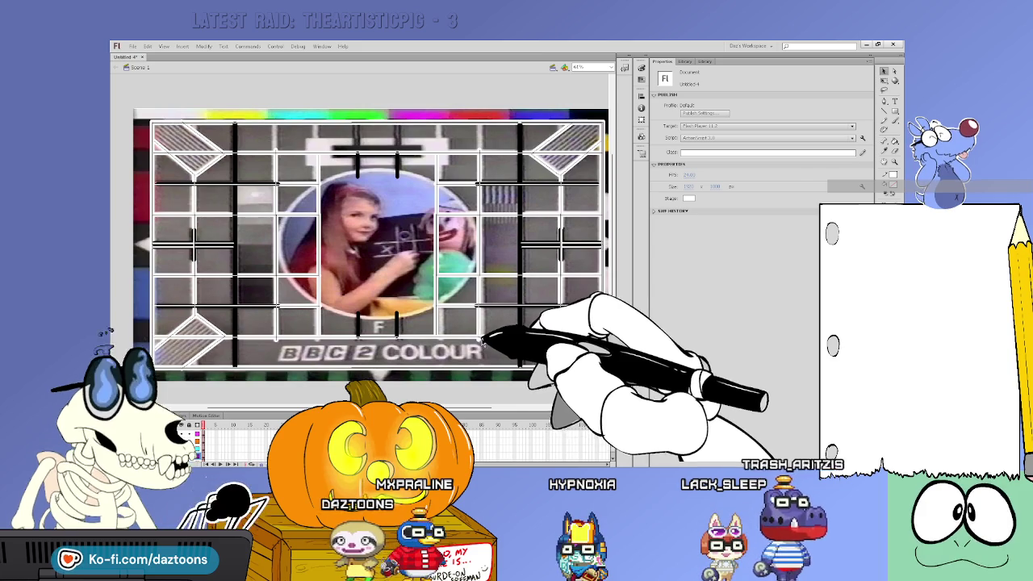
pyautogui.click(500, 375)
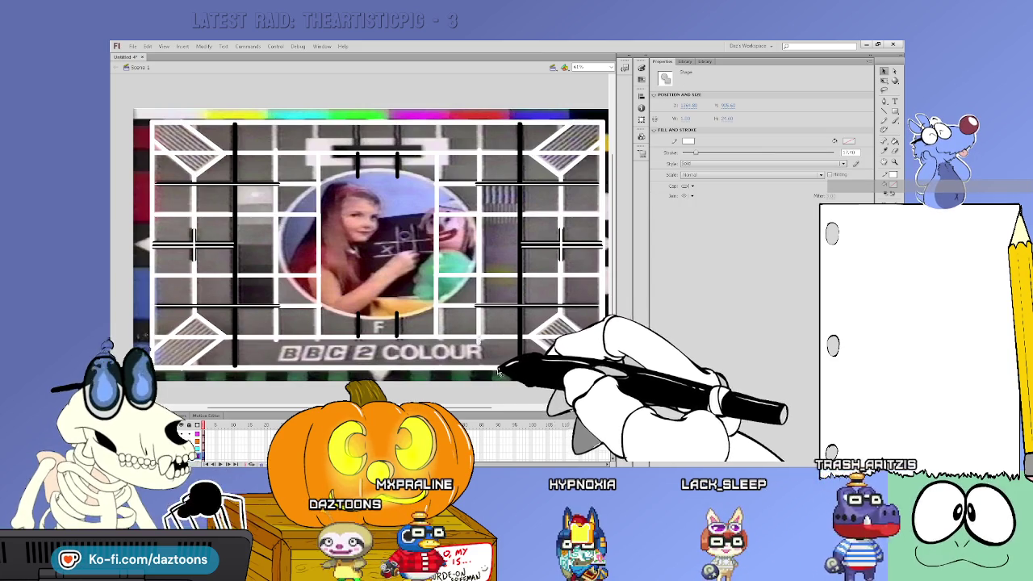
pyautogui.click(507, 377)
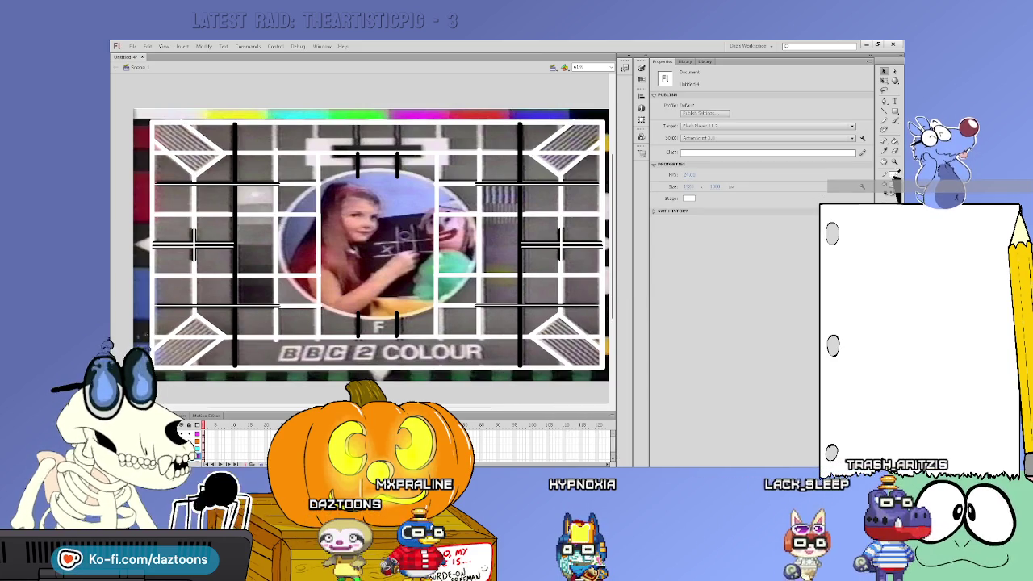
# Step: Draw a white rectangle at the top centre with a black bar inside it
pyautogui.press('r')
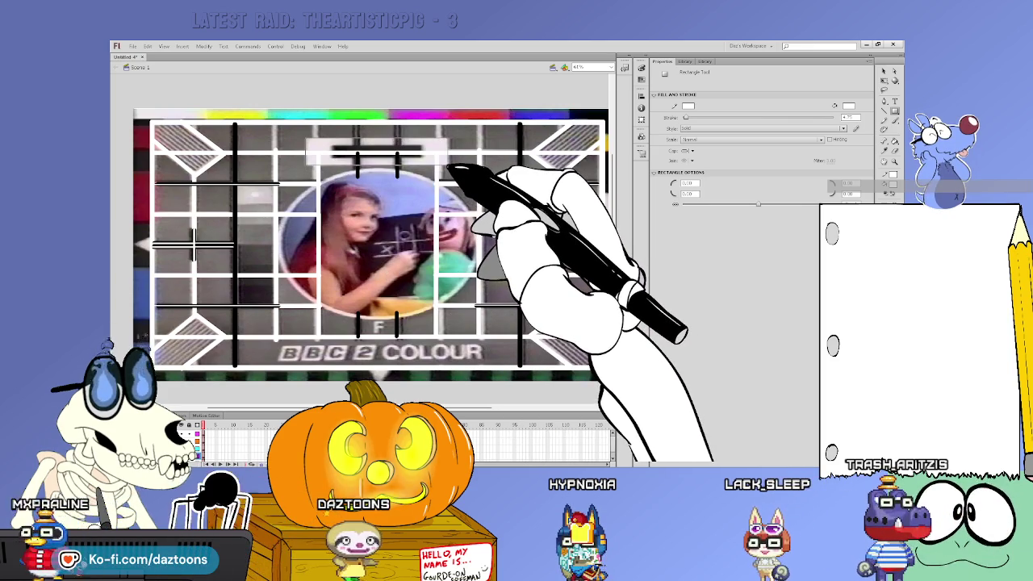
pyautogui.moveTo(451, 172); pyautogui.dragTo(453, 159)
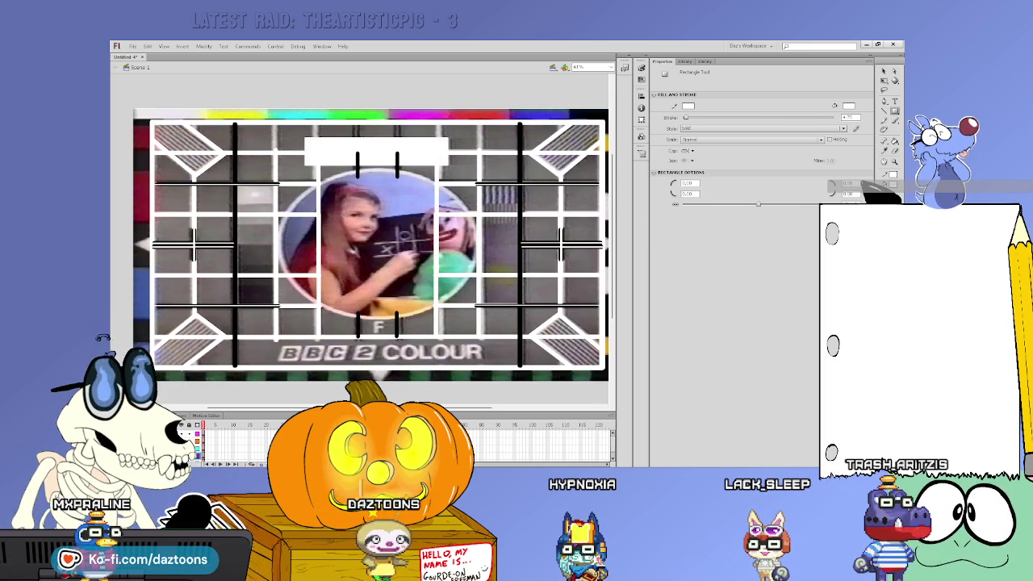
pyautogui.hotkey('ctrl', 'z')
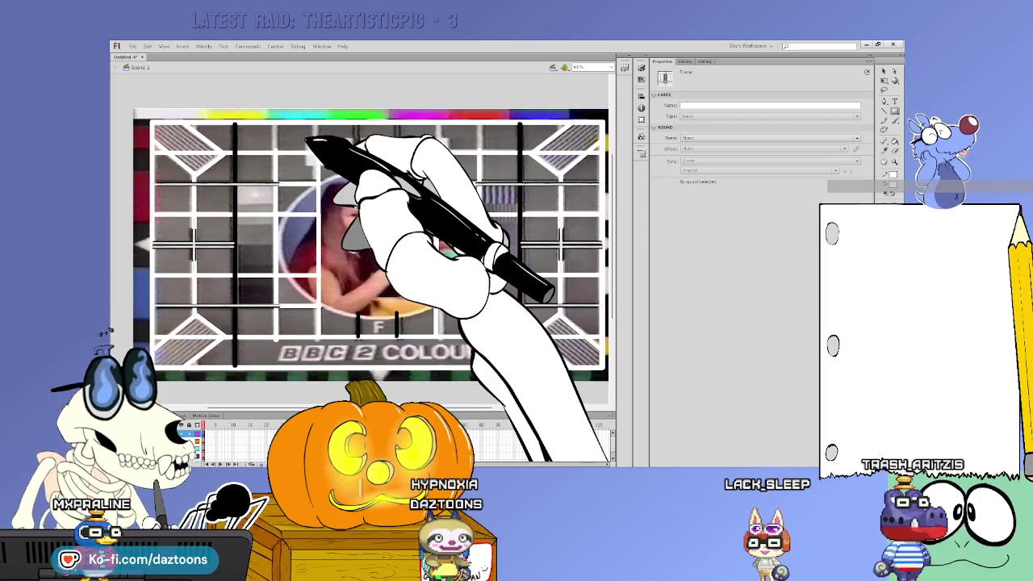
pyautogui.click(307, 184)
pyautogui.hotkey('ctrl', 'y')
pyautogui.click(848, 106)
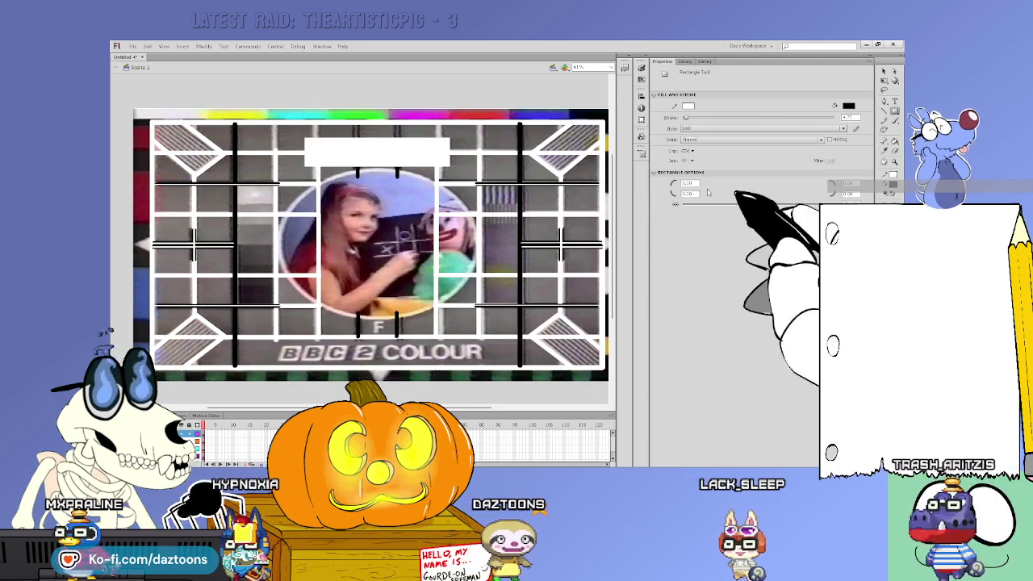
pyautogui.moveTo(332, 147); pyautogui.dragTo(426, 158)
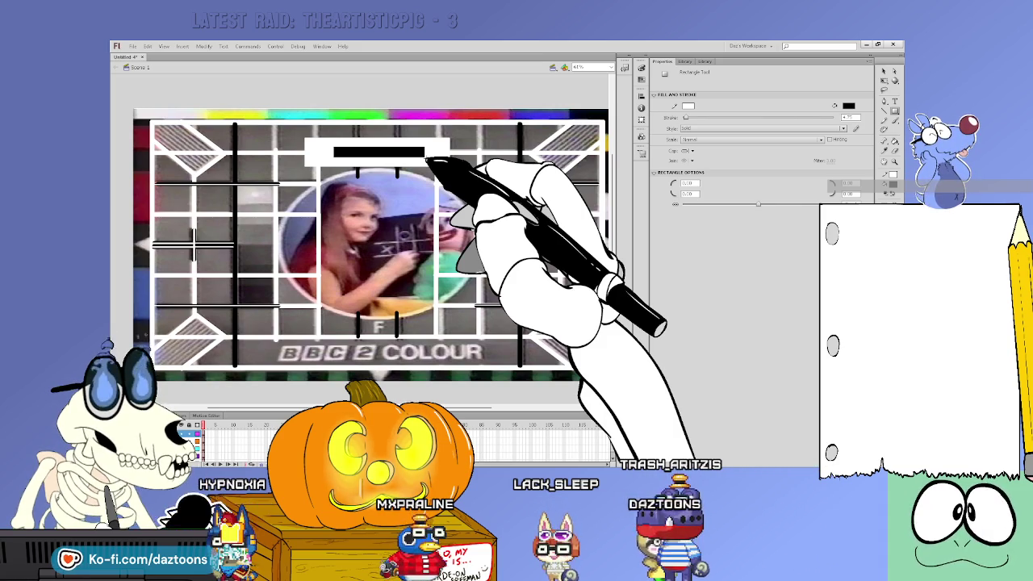
# Step: Select the shape near the letter F on the card
pyautogui.press('v')
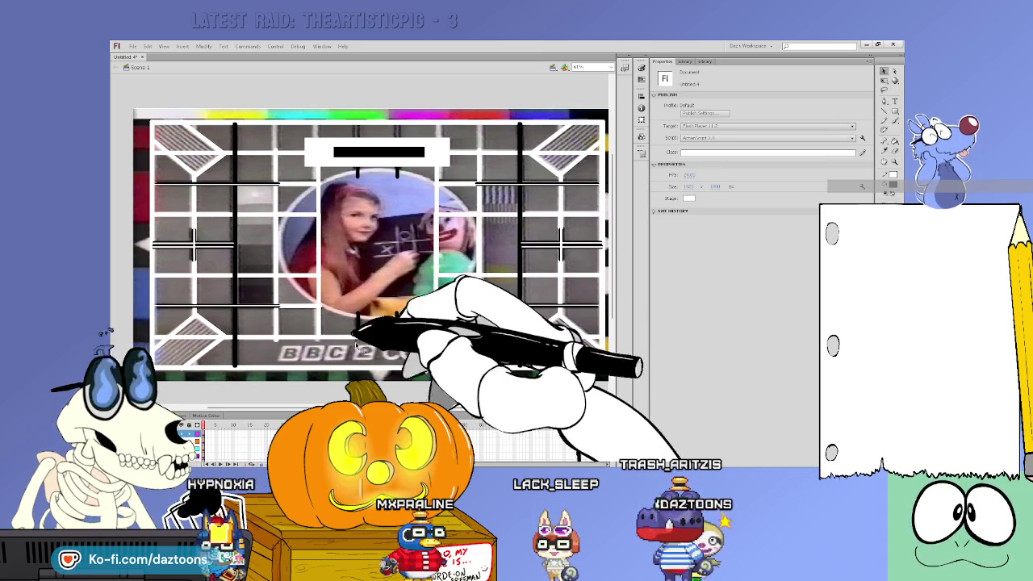
pyautogui.click(396, 326)
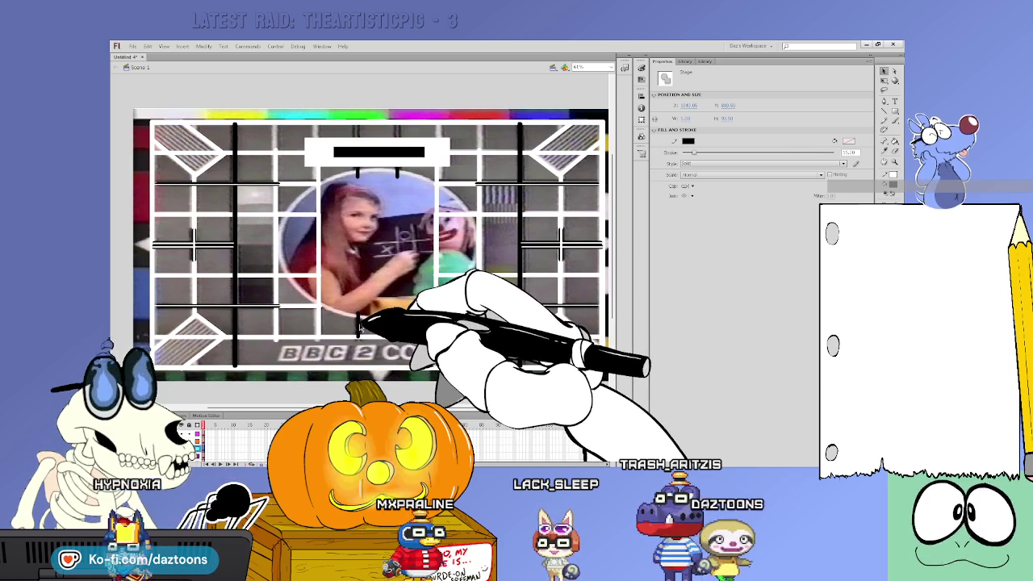
pyautogui.click(396, 326)
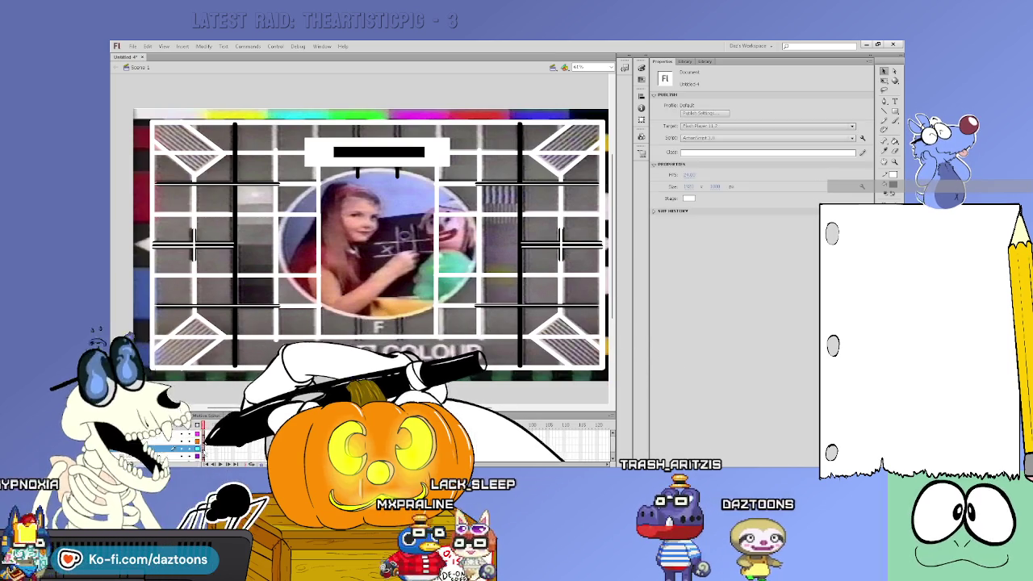
pyautogui.click(211, 428)
pyautogui.click(396, 326)
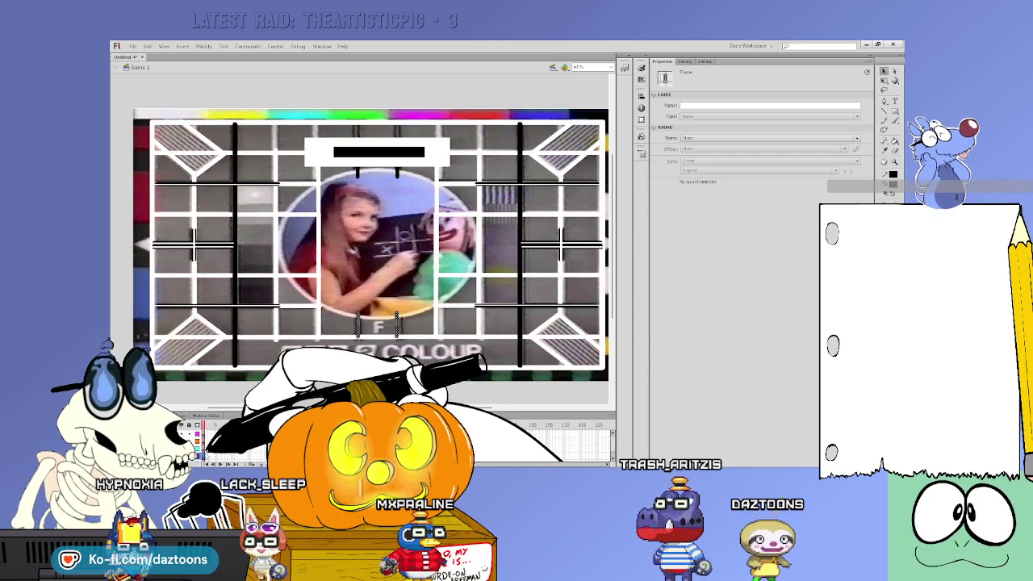
# Step: Make the timeline panel taller, select the layer, and set a white stroke colour
pyautogui.press('Escape')
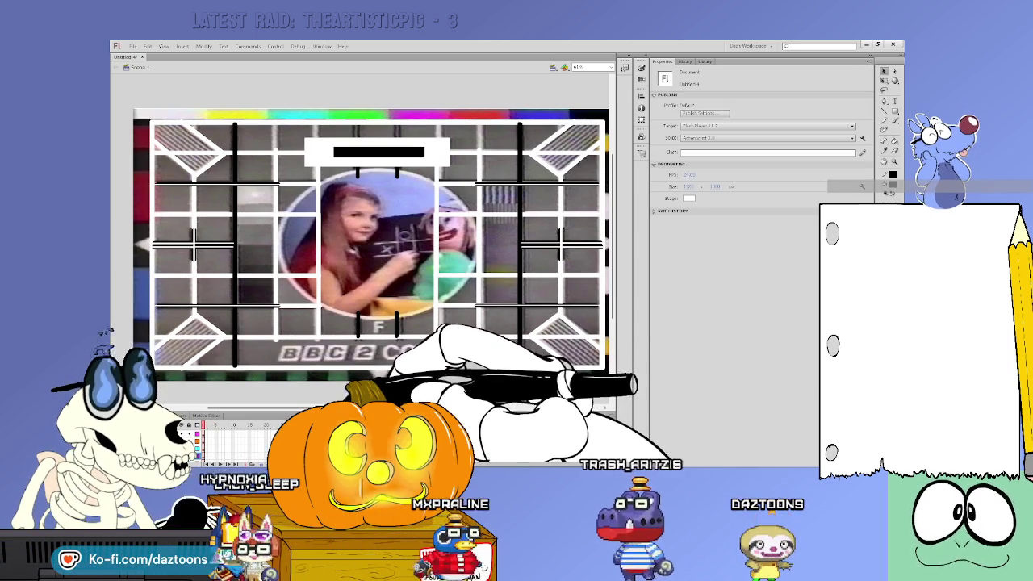
pyautogui.hotkey('shift', 'Left')
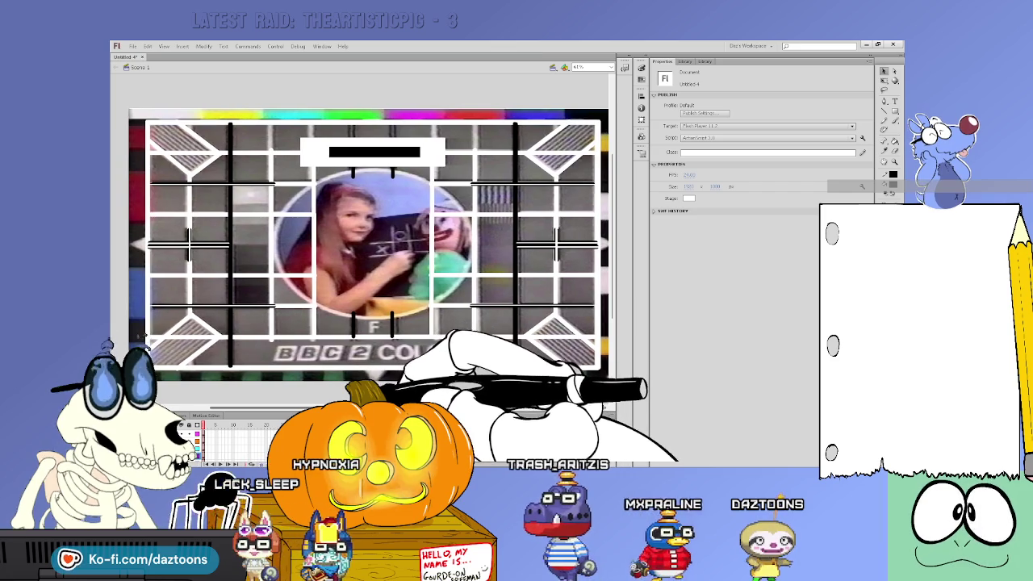
pyautogui.moveTo(363, 409); pyautogui.dragTo(363, 394)
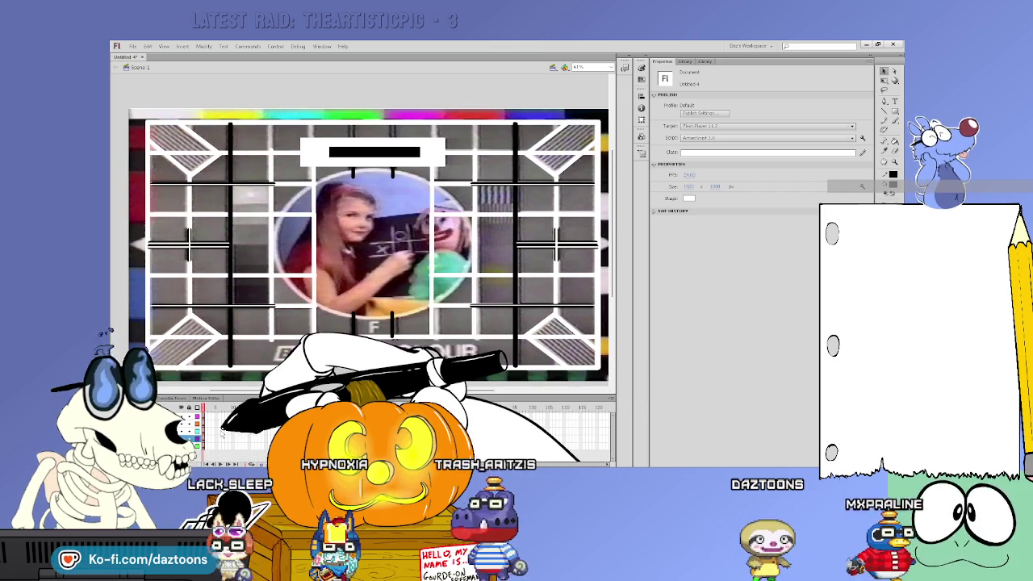
pyautogui.click(206, 436)
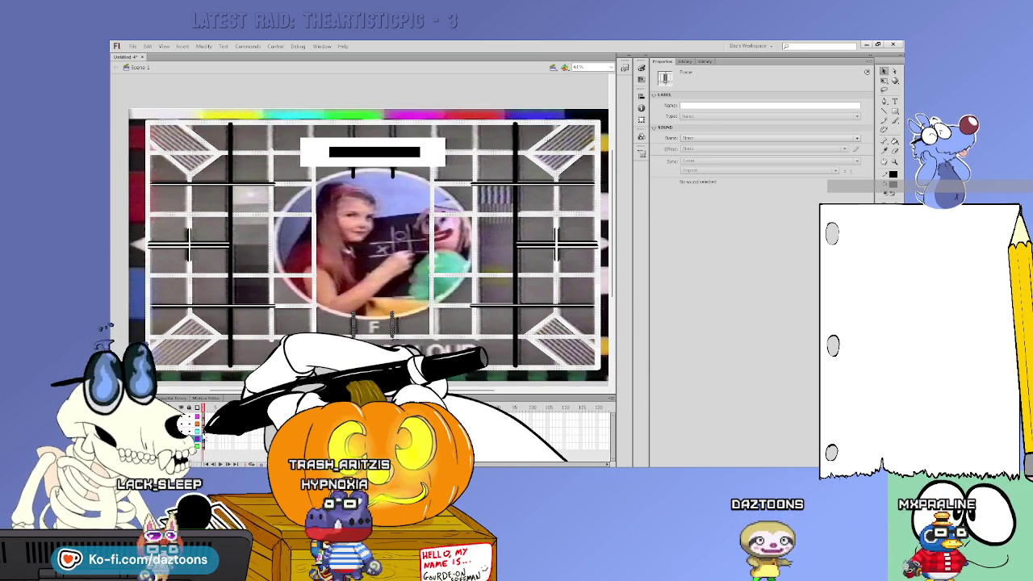
pyautogui.click(201, 432)
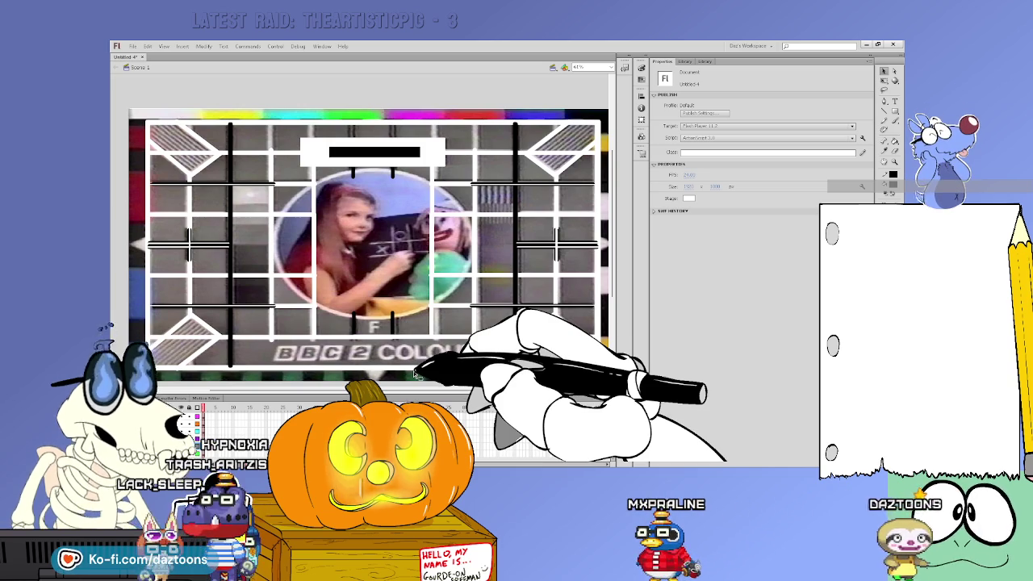
pyautogui.press('n')
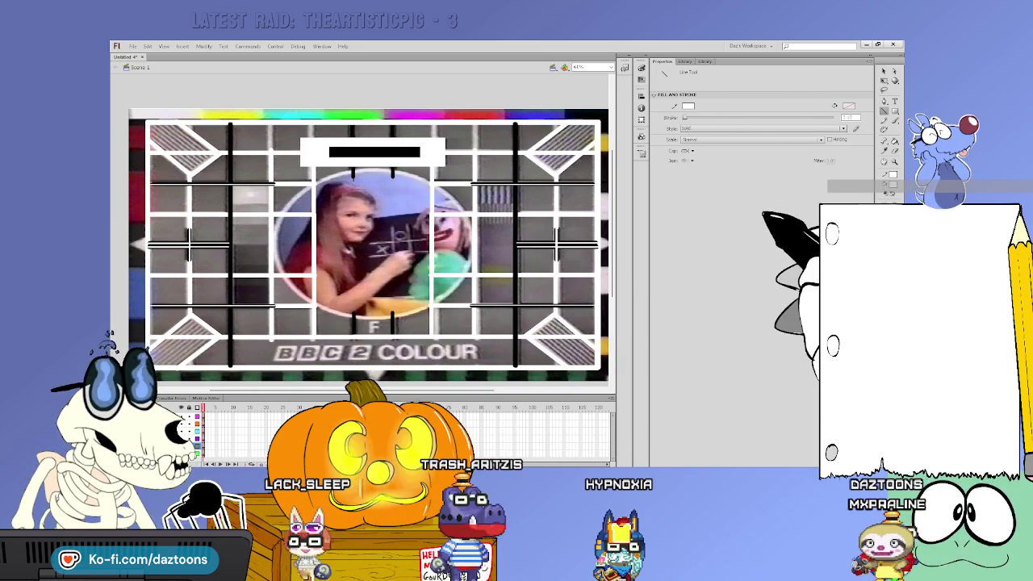
pyautogui.press('x')
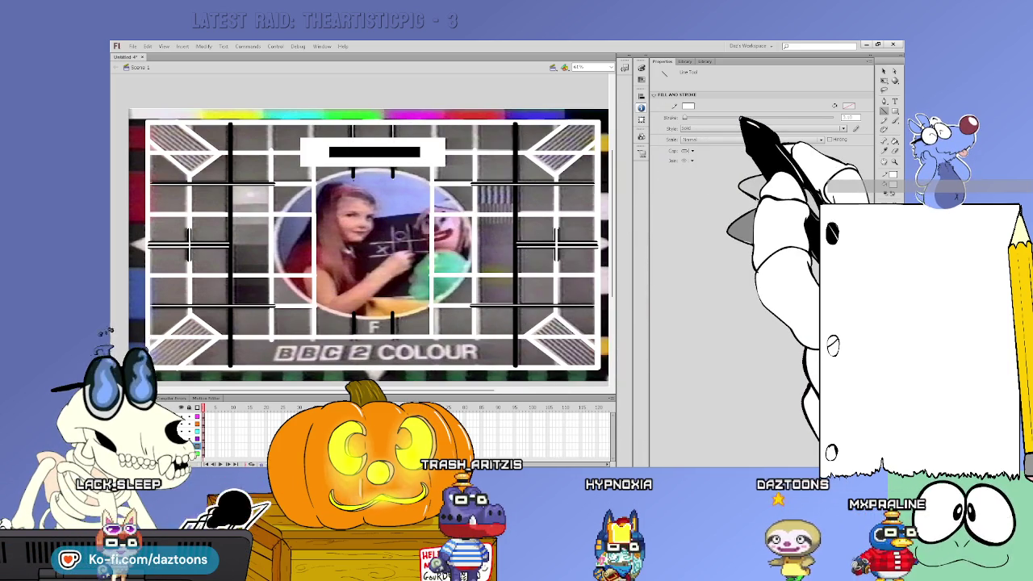
pyautogui.click(884, 71)
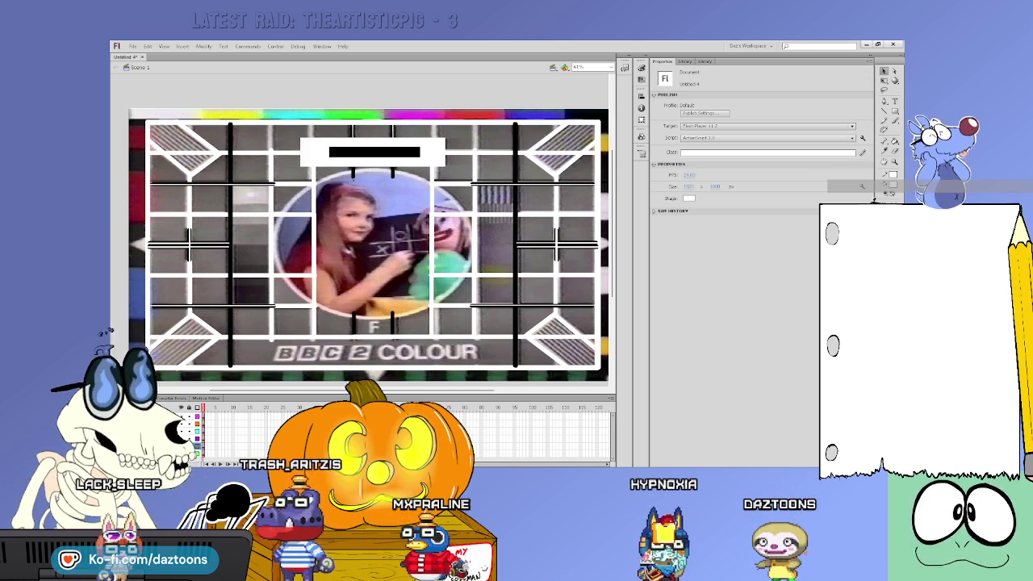
# Step: Try black fills in the lower-right grid cells, then undo them
pyautogui.click(894, 140)
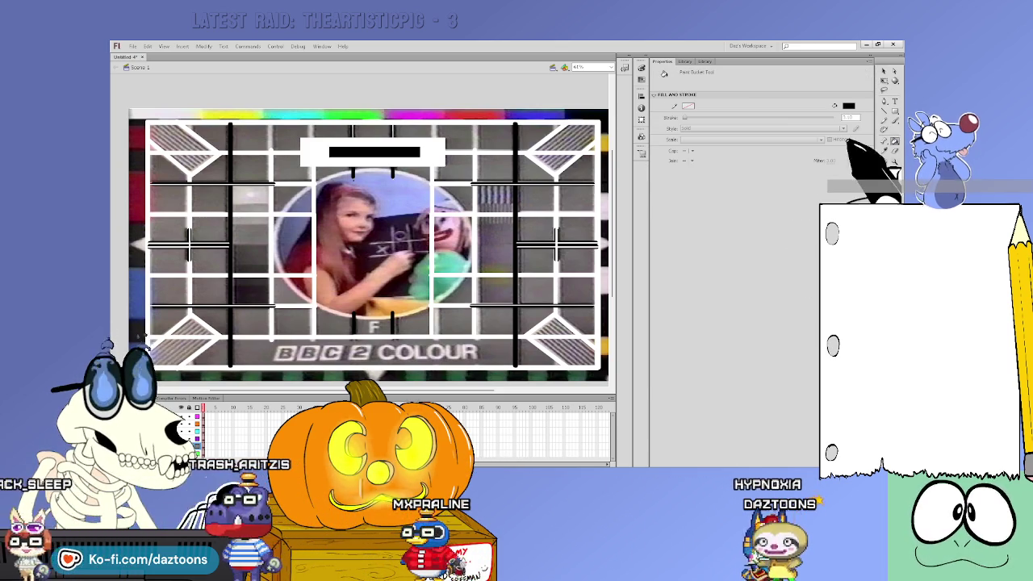
pyautogui.click(575, 311)
pyautogui.click(574, 350)
pyautogui.click(552, 283)
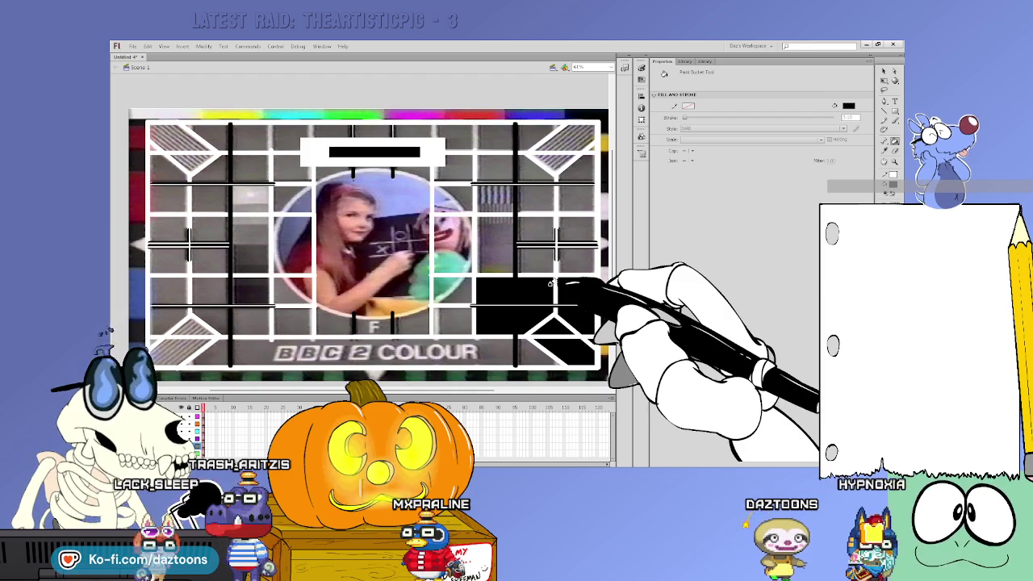
pyautogui.hotkey('ctrl', 'z')
pyautogui.hotkey('ctrl', 'z')
pyautogui.hotkey('ctrl', 'z')
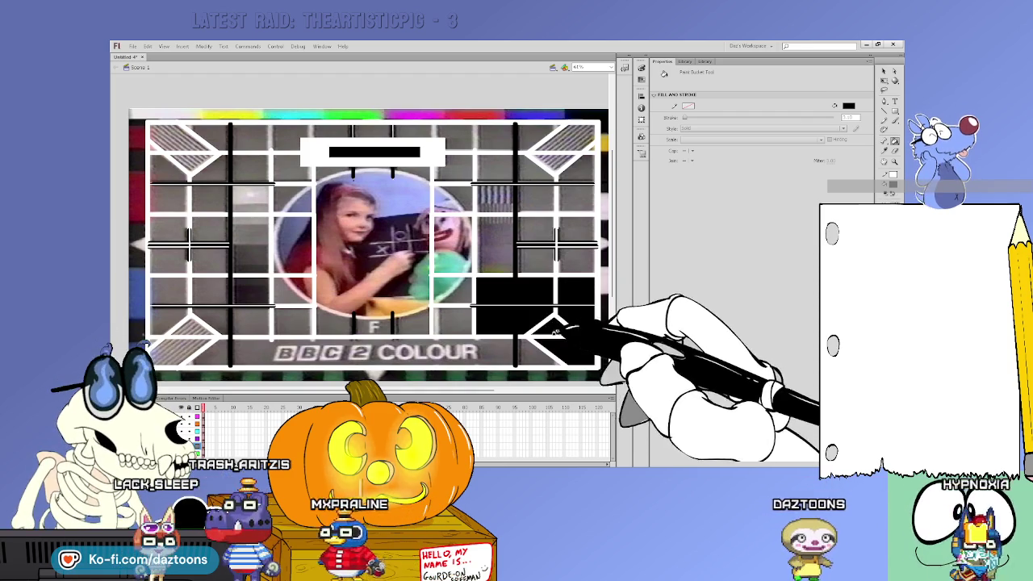
pyautogui.press('v')
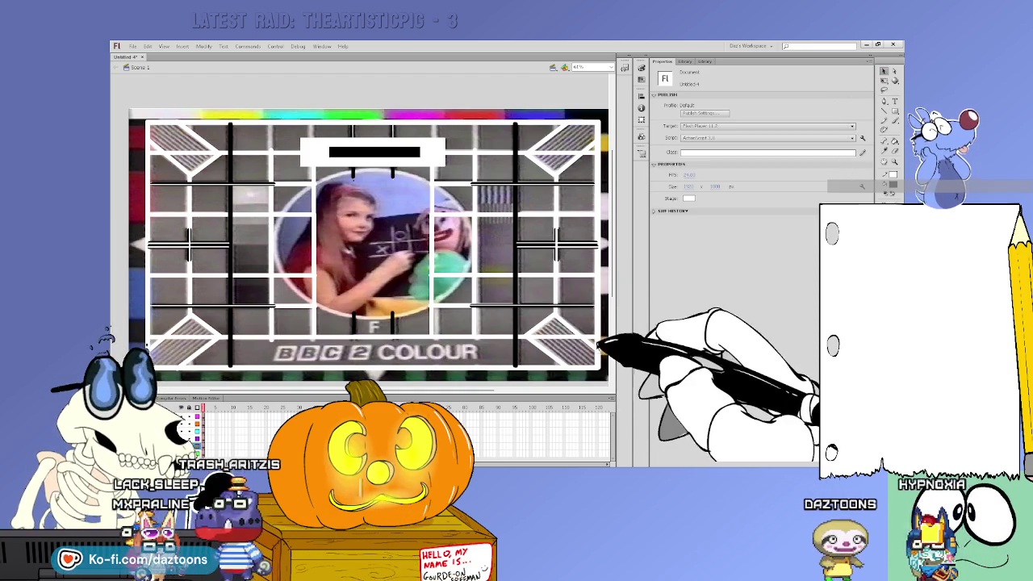
pyautogui.hotkey('ctrl', 'a')
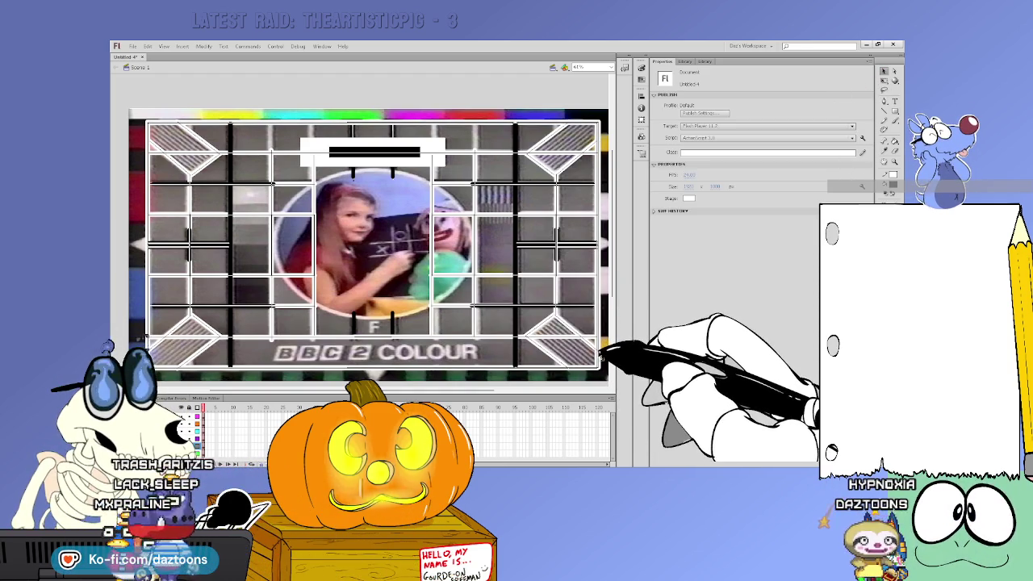
pyautogui.click(600, 364)
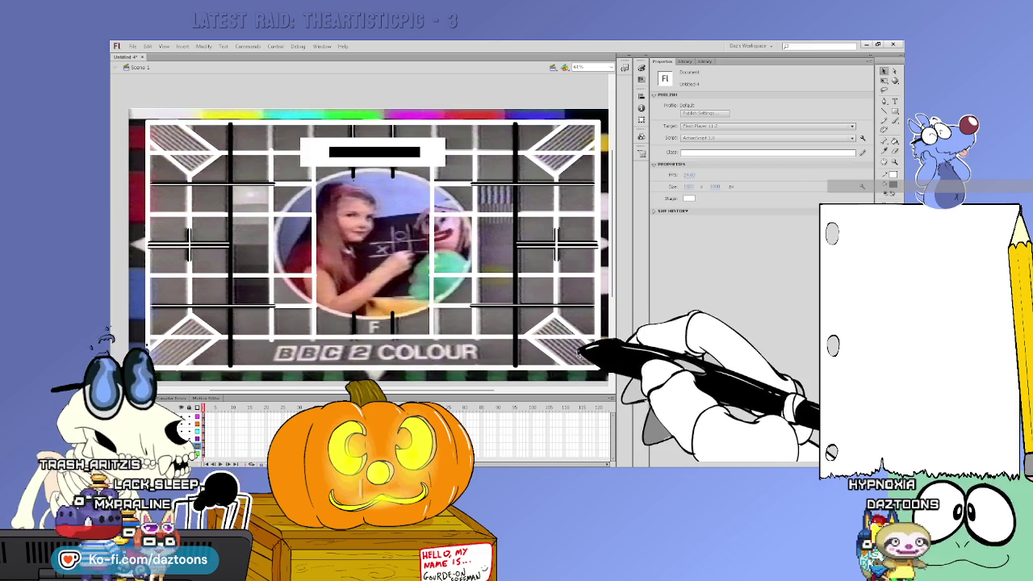
# Step: Fill the bottom-right corner region black, undoing the stray fill beside the circle
pyautogui.press('k')
pyautogui.click(561, 327)
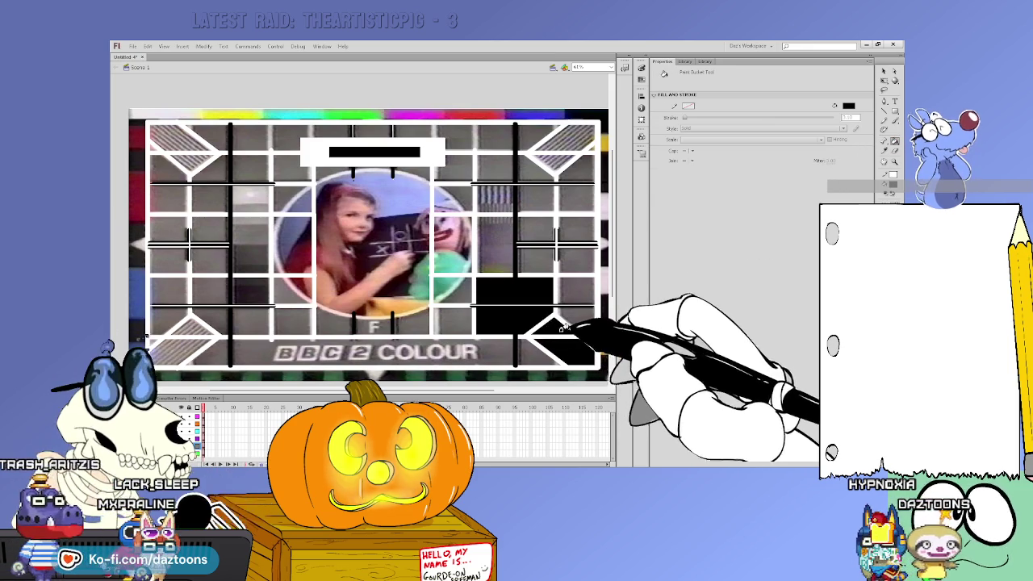
pyautogui.hotkey('ctrl', 'z')
pyautogui.press('v')
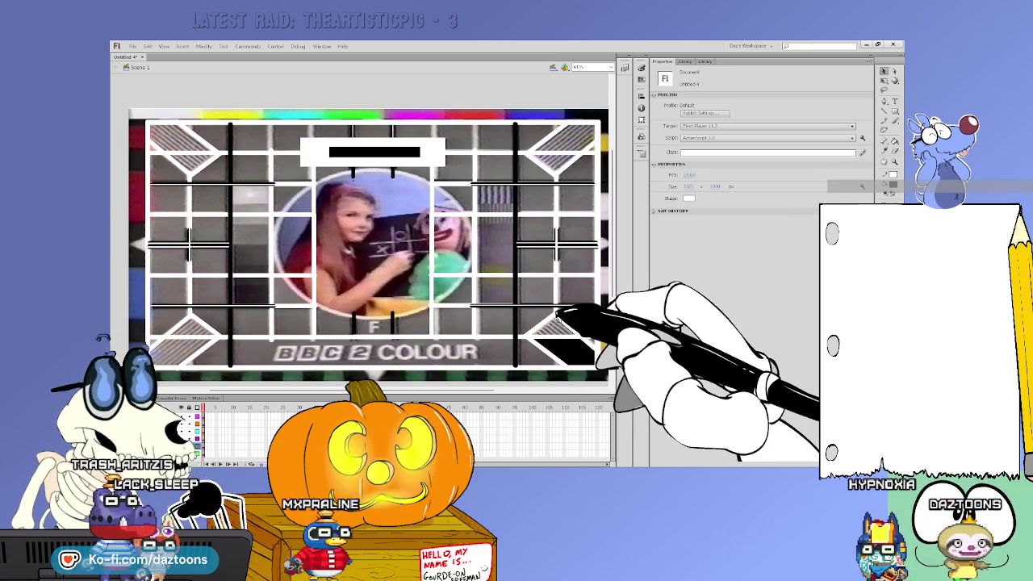
pyautogui.click(543, 338)
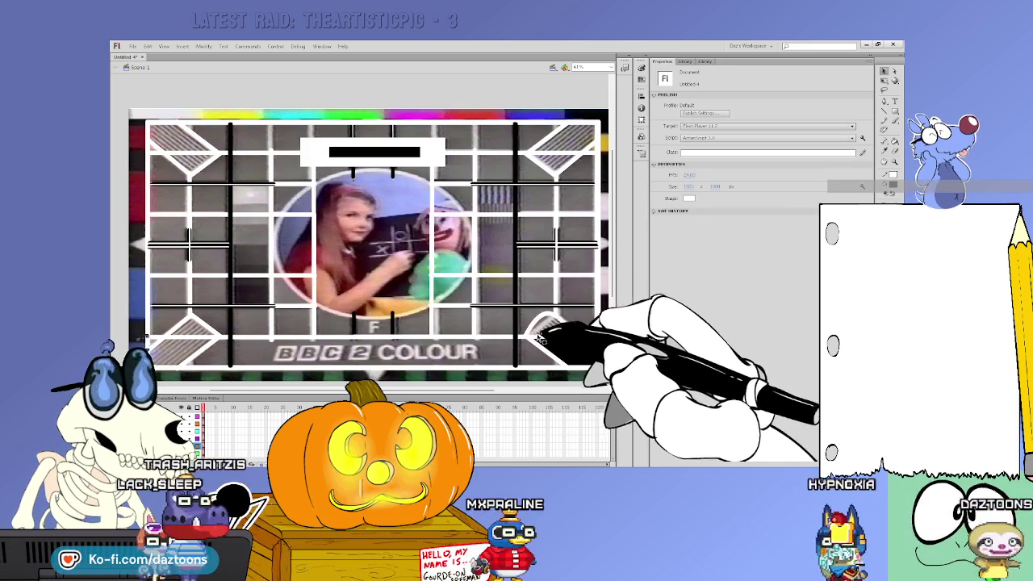
pyautogui.click(555, 316)
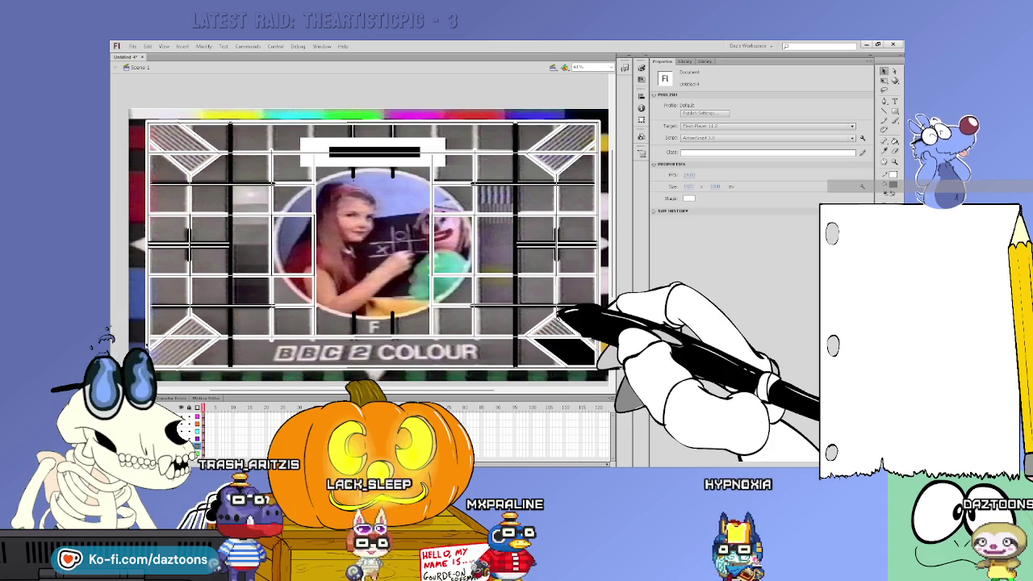
pyautogui.click(525, 338)
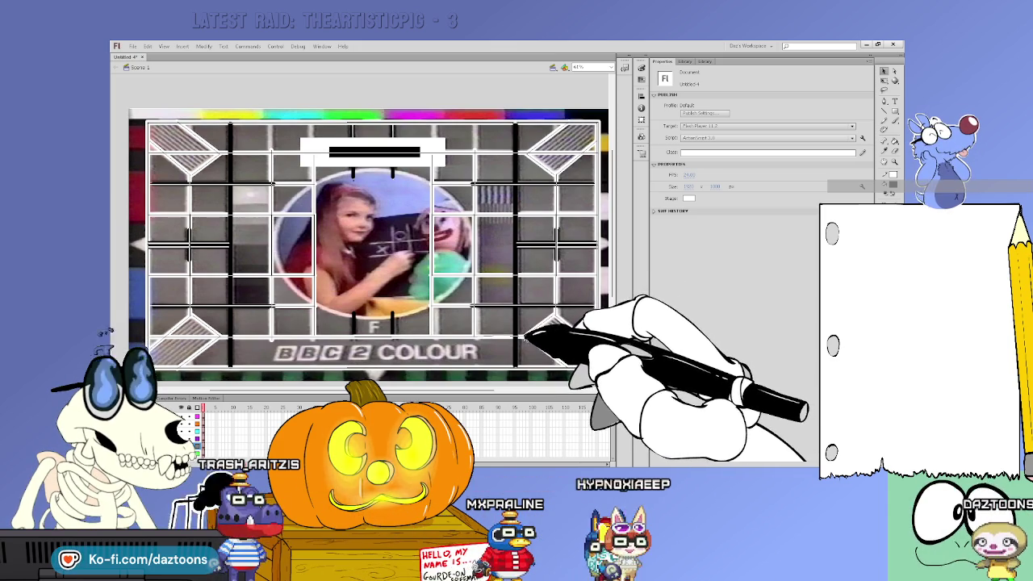
pyautogui.click(530, 322)
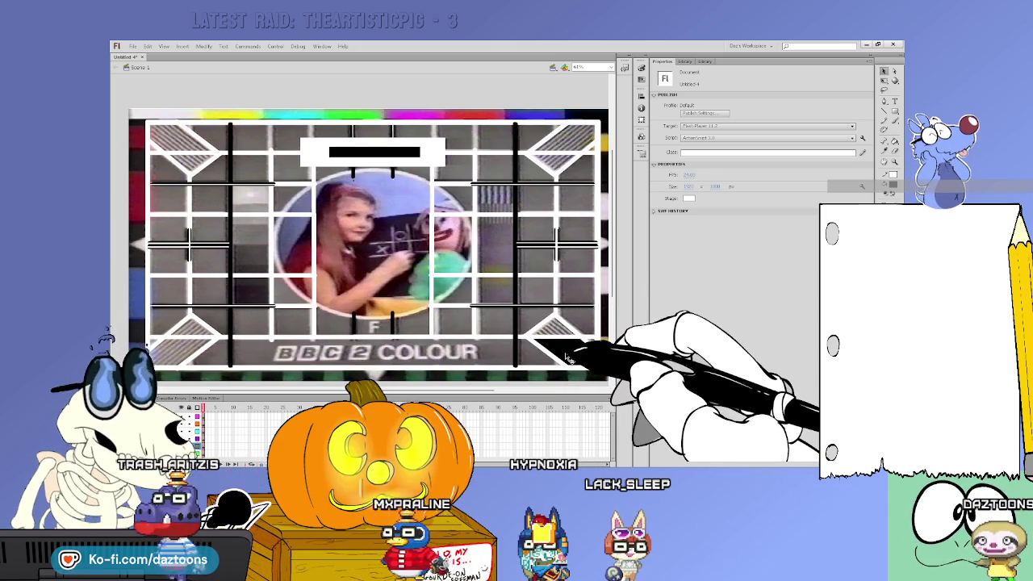
# Step: Fill the bottom-right corner pointer solid black and clear the selection
pyautogui.press('k')
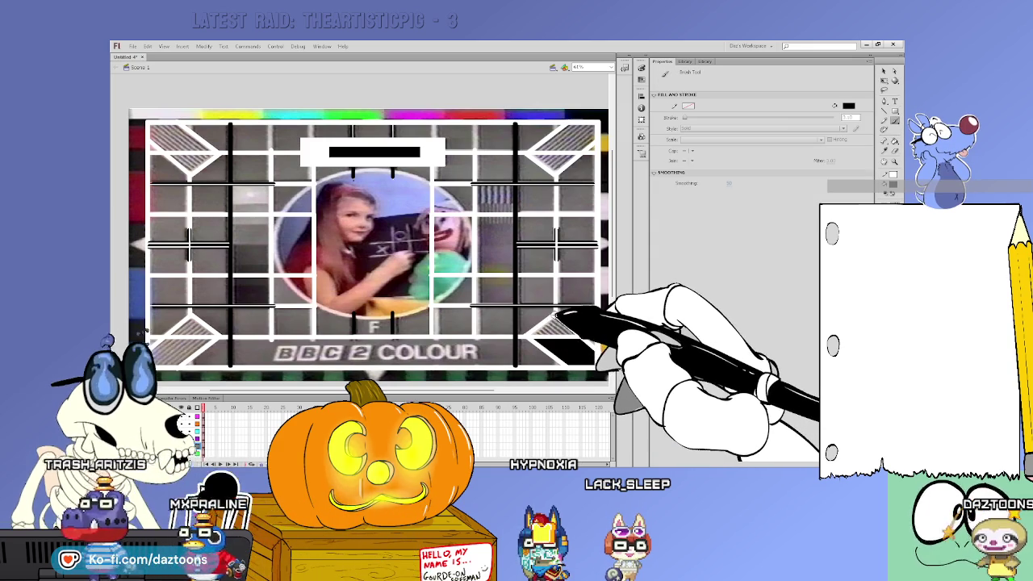
pyautogui.press('v')
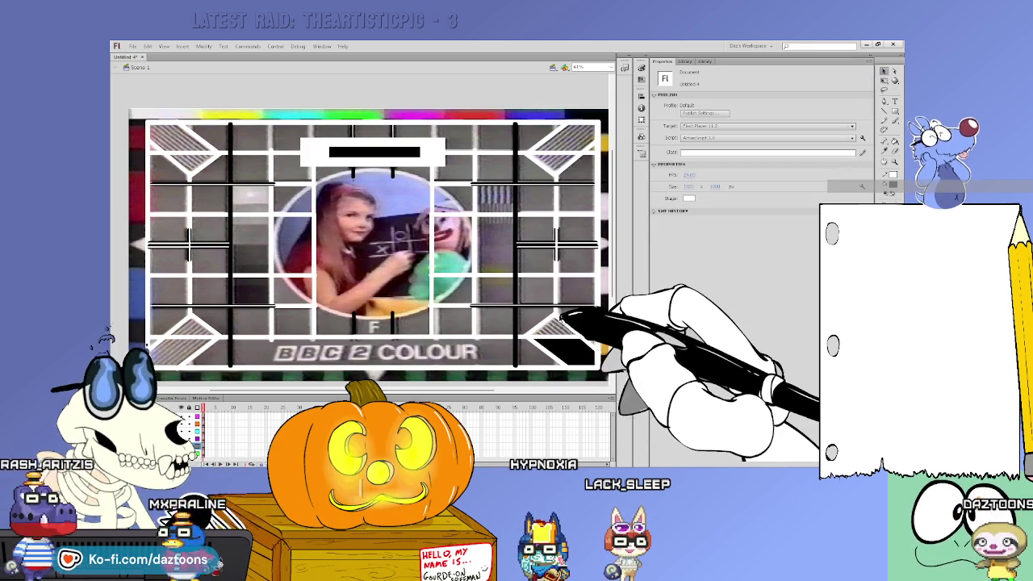
pyautogui.click(545, 304)
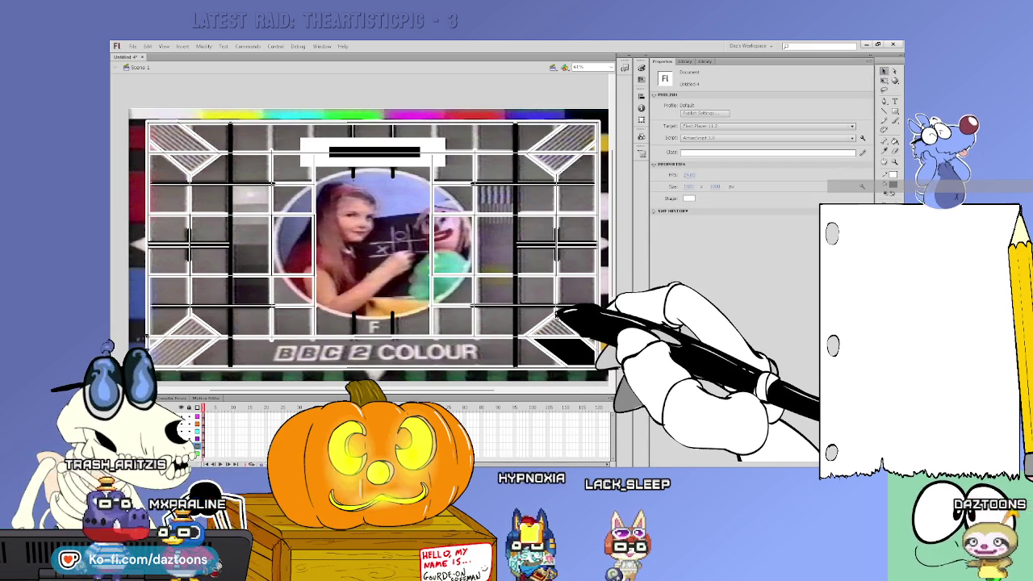
pyautogui.hotkey('ctrl', 'shift', 'a')
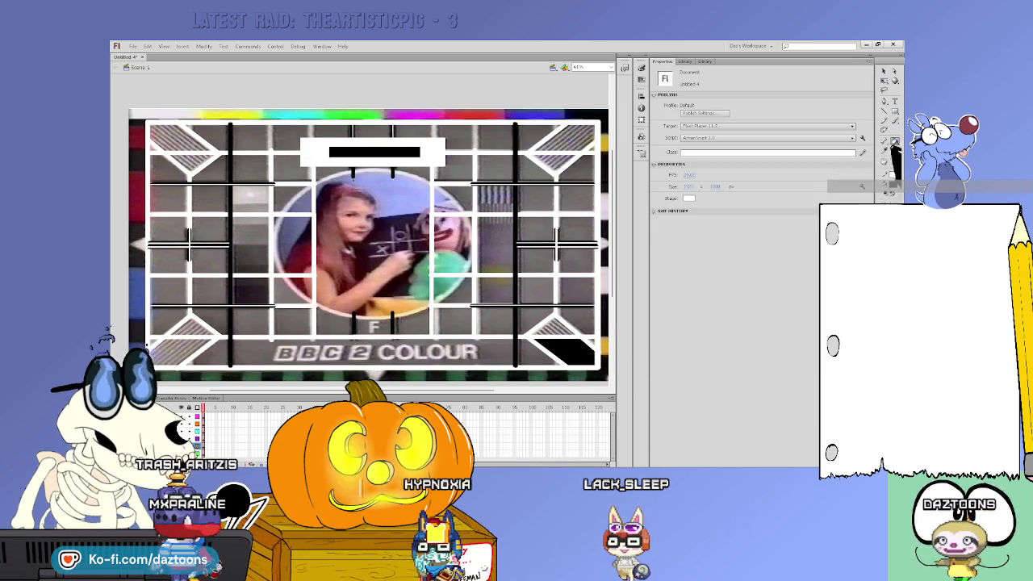
pyautogui.press('k')
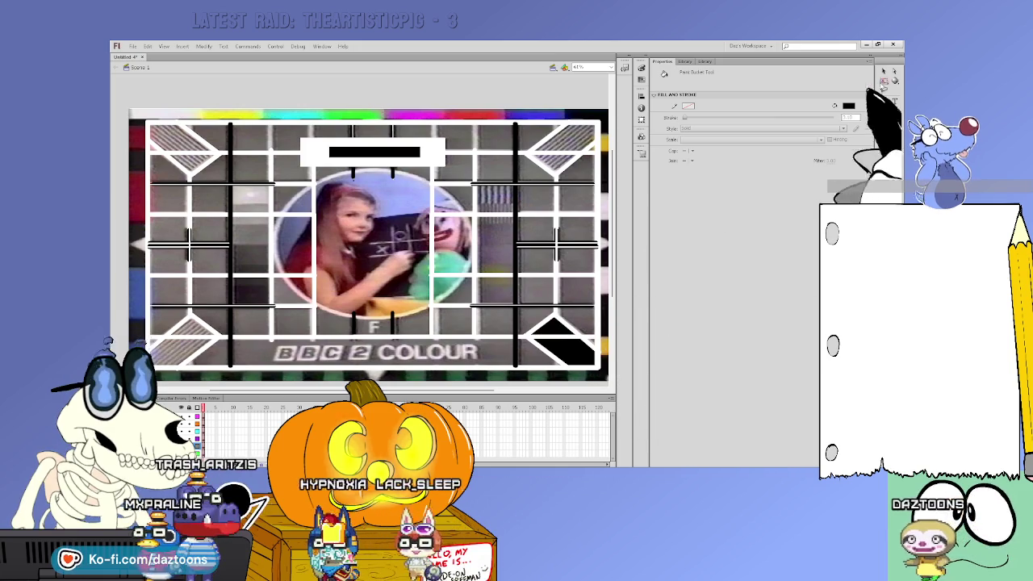
pyautogui.click(884, 71)
pyautogui.click(566, 349)
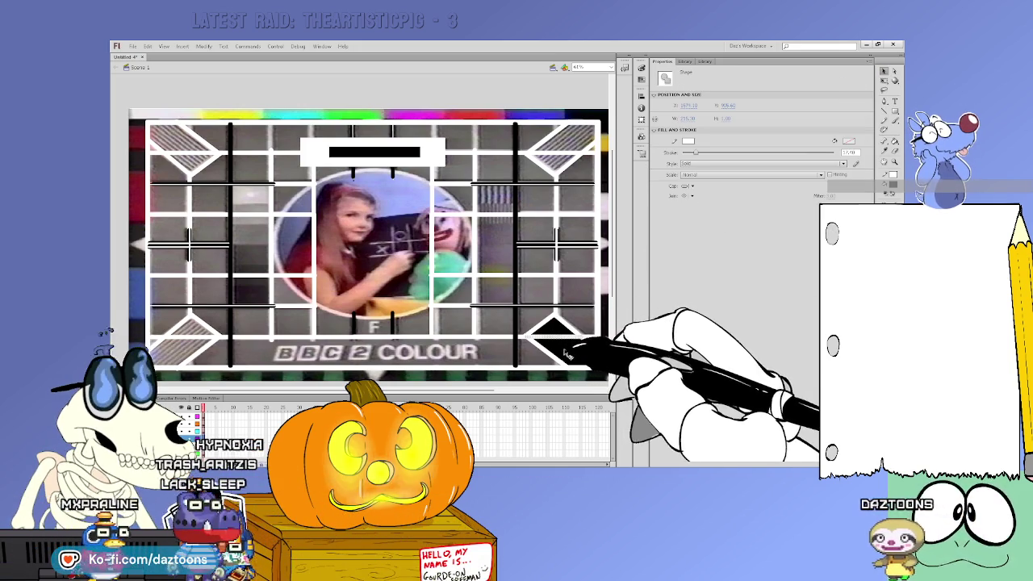
pyautogui.hotkey('ctrl', 'shift', 'a')
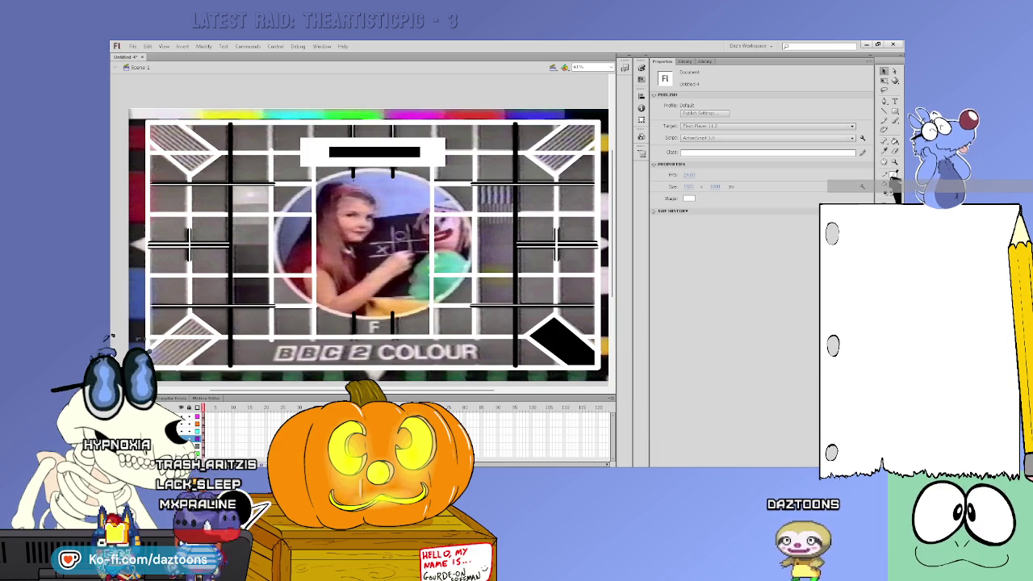
pyautogui.press('n')
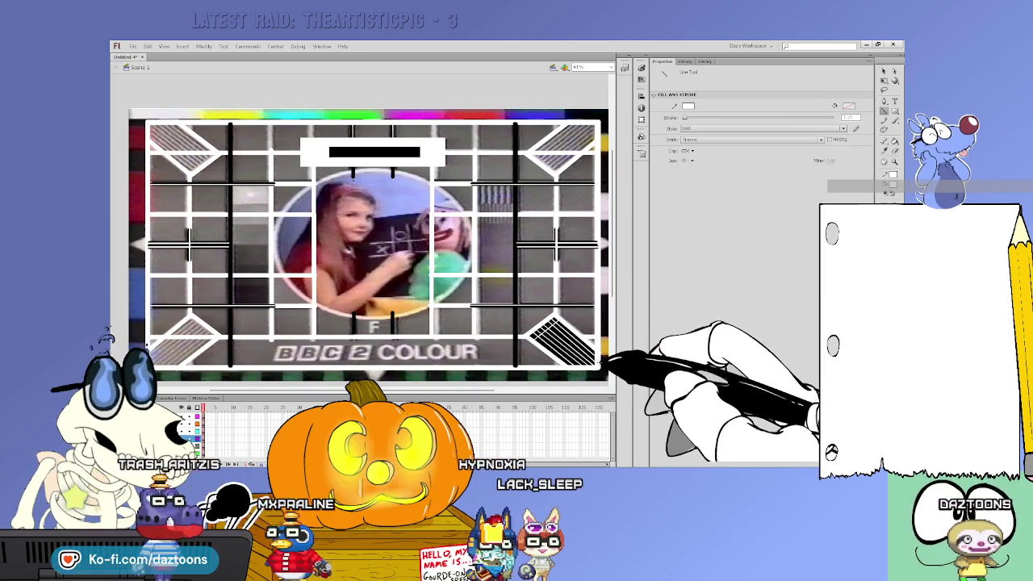
# Step: Select and deselect the white-hatched bottom-right corner wedge to check its stripes
pyautogui.press('v')
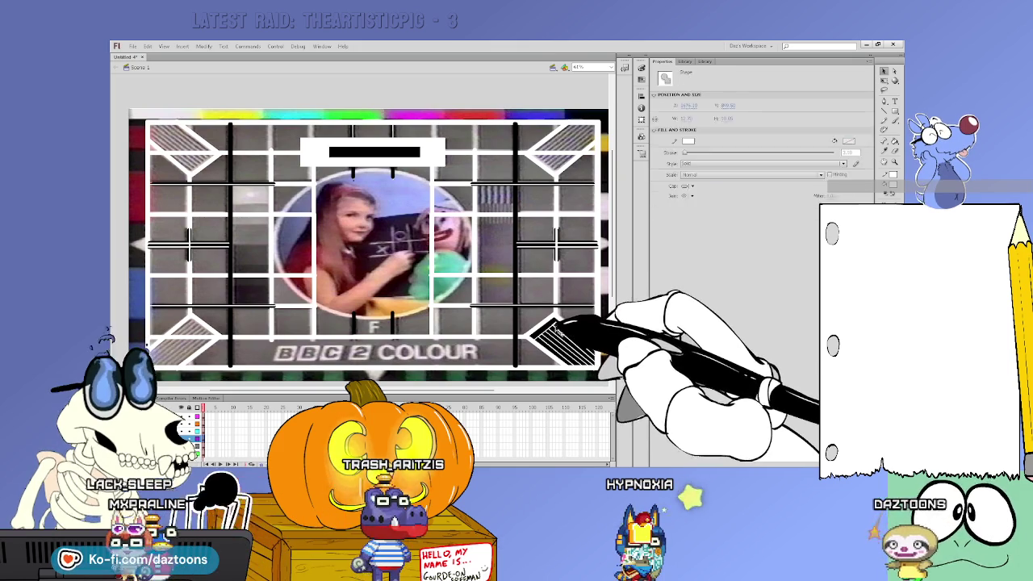
pyautogui.hotkey('ctrl', 'a')
pyautogui.hotkey('ctrl', 'shift', 'a')
pyautogui.hotkey('ctrl', 'a')
pyautogui.hotkey('ctrl', 'shift', 'a')
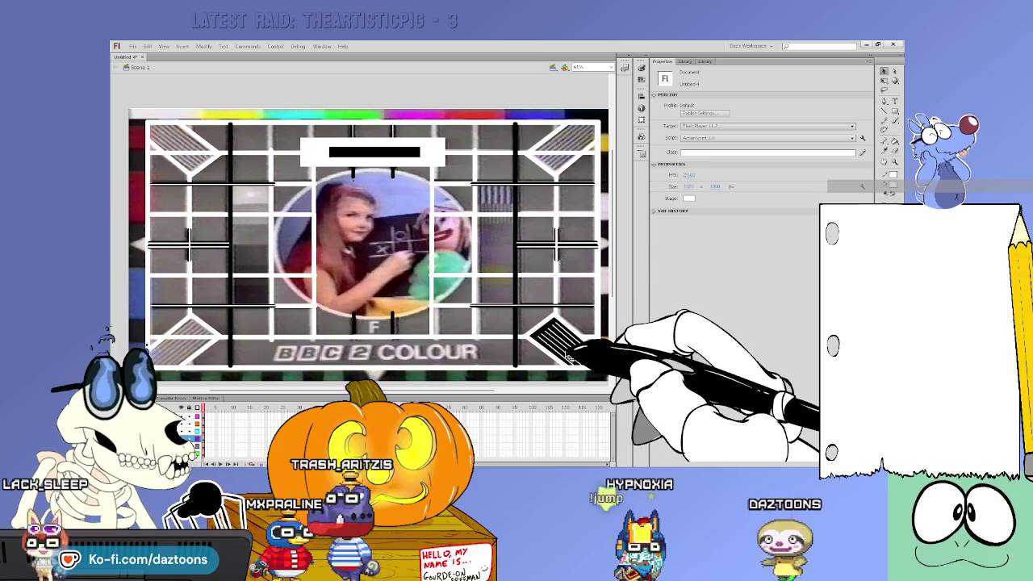
pyautogui.scroll(-2, 601, 369)
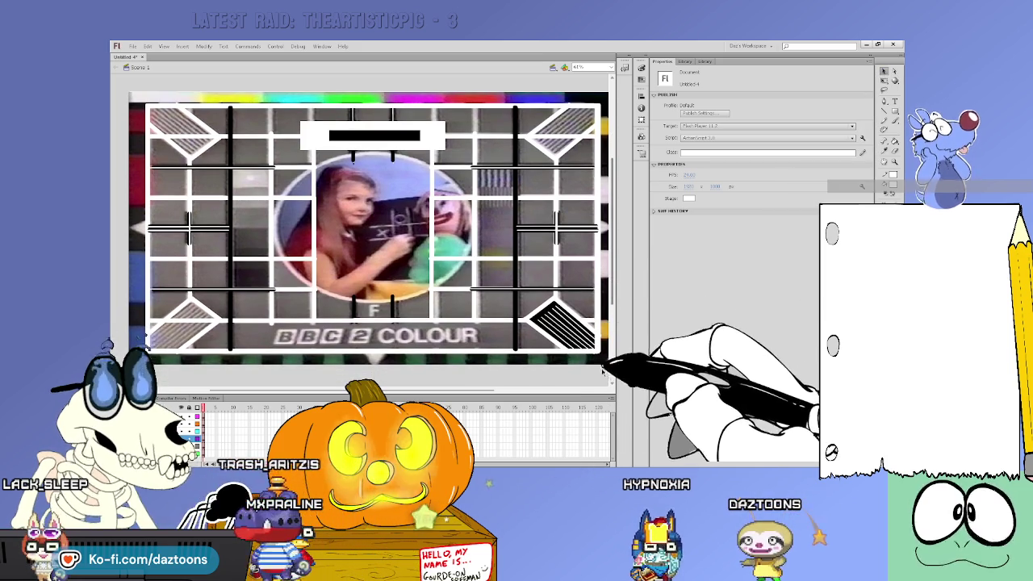
# Step: Duplicate the hatched corner wedge into the top-right corner
pyautogui.hotkey('ctrl', 'a')
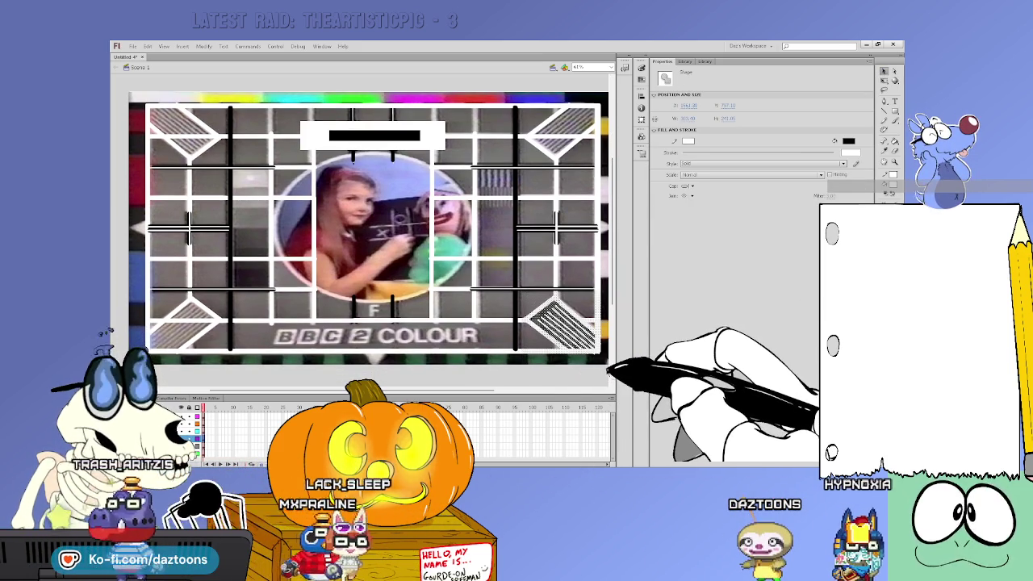
pyautogui.moveTo(561, 322); pyautogui.dragTo(567, 328)
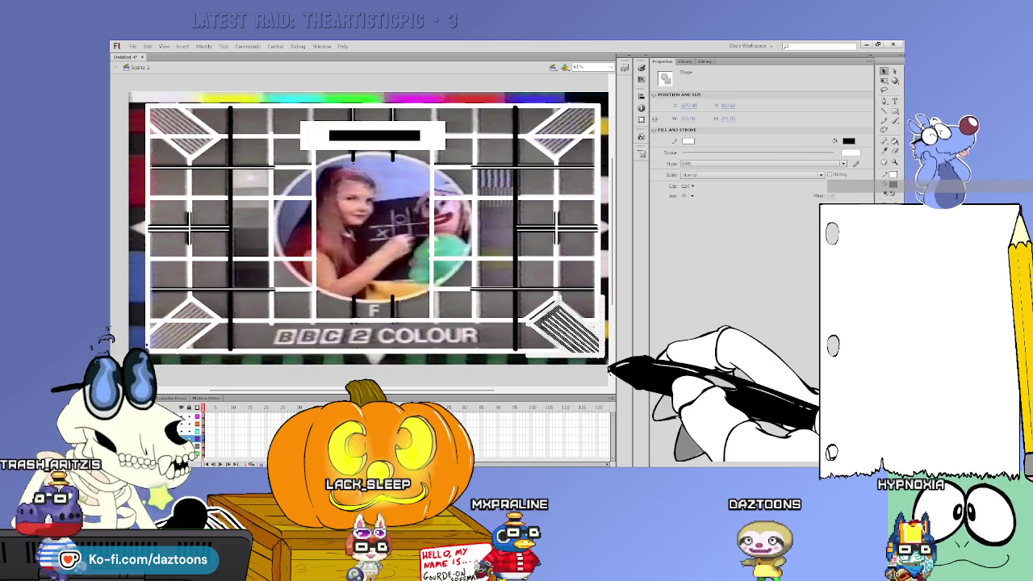
pyautogui.click(203, 46)
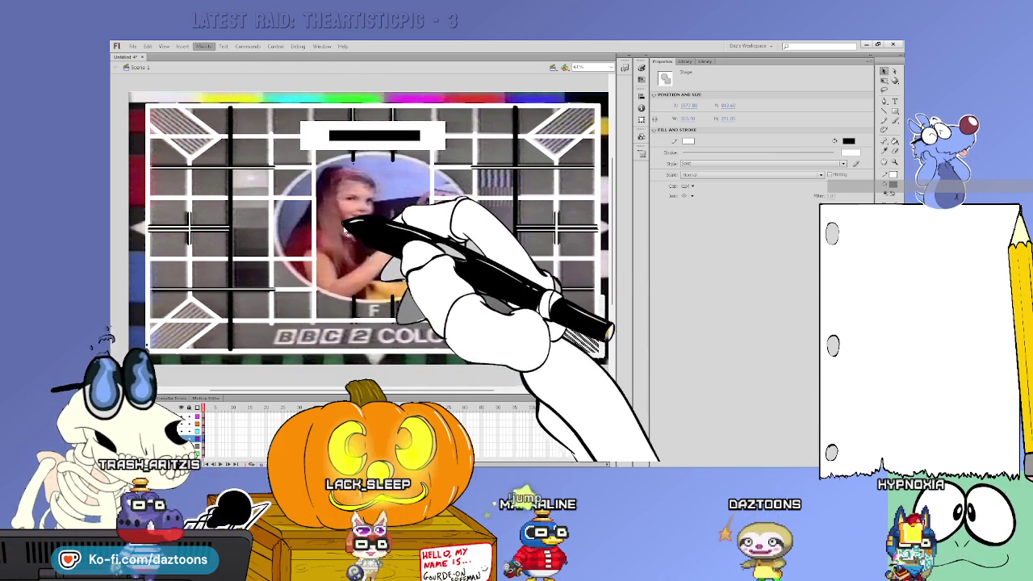
pyautogui.moveTo(585, 319); pyautogui.dragTo(598, 113)
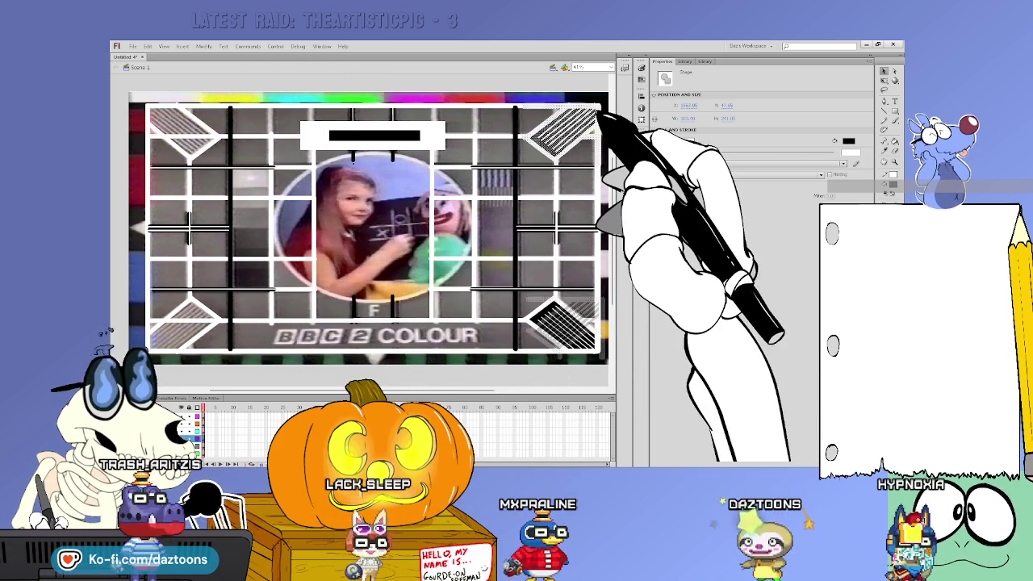
pyautogui.click(610, 121)
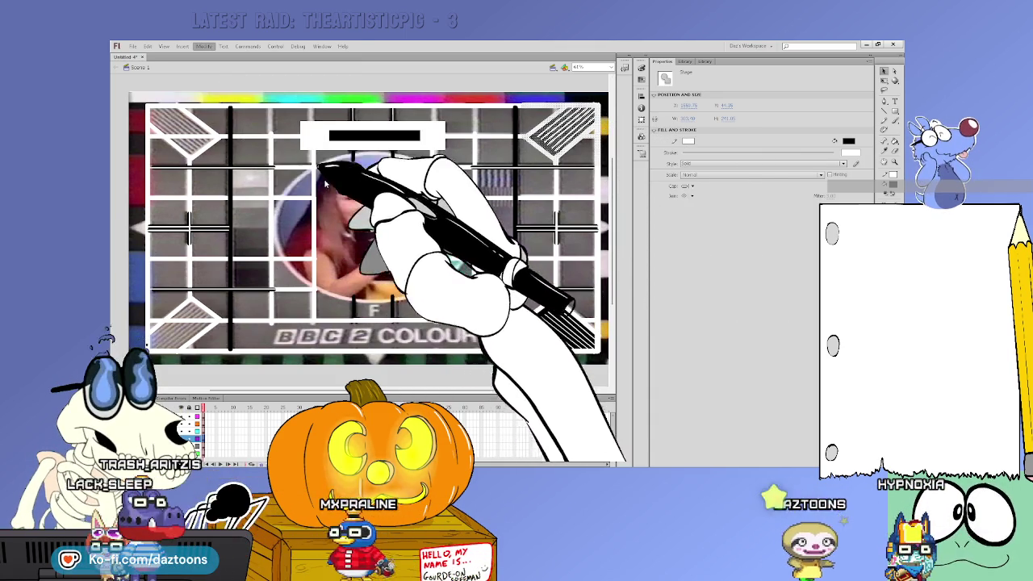
# Step: Paste another hatched wedge into the top-left corner and scroll to check the trace
pyautogui.click(595, 157)
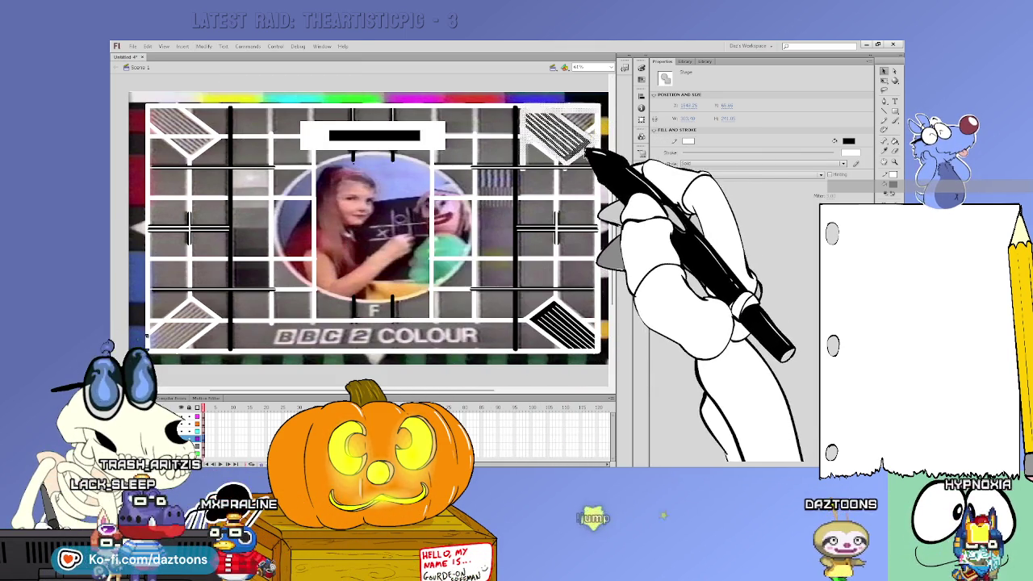
pyautogui.hotkey('ctrl', 'v')
pyautogui.moveTo(417, 216); pyautogui.dragTo(207, 143)
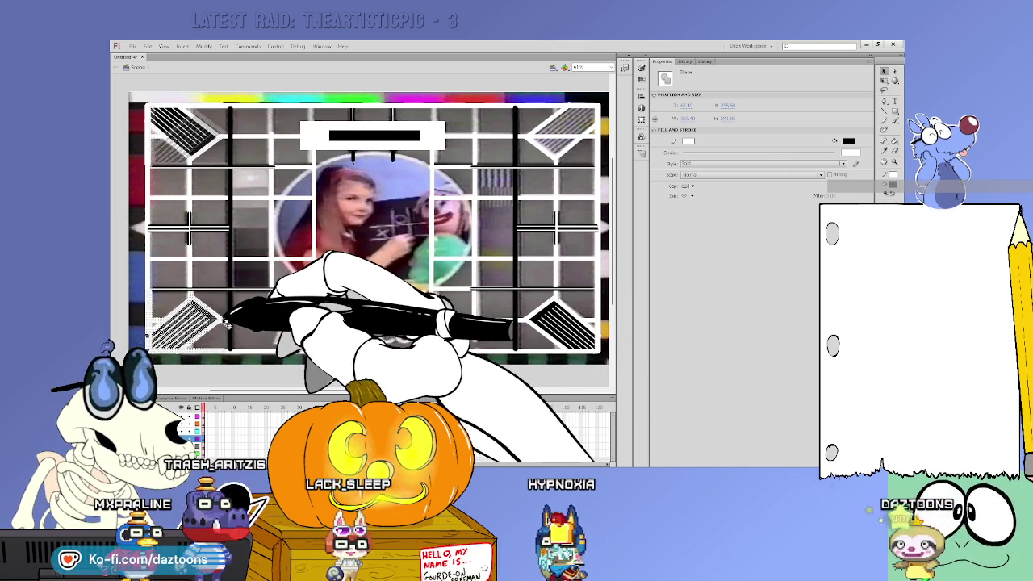
pyautogui.click(281, 373)
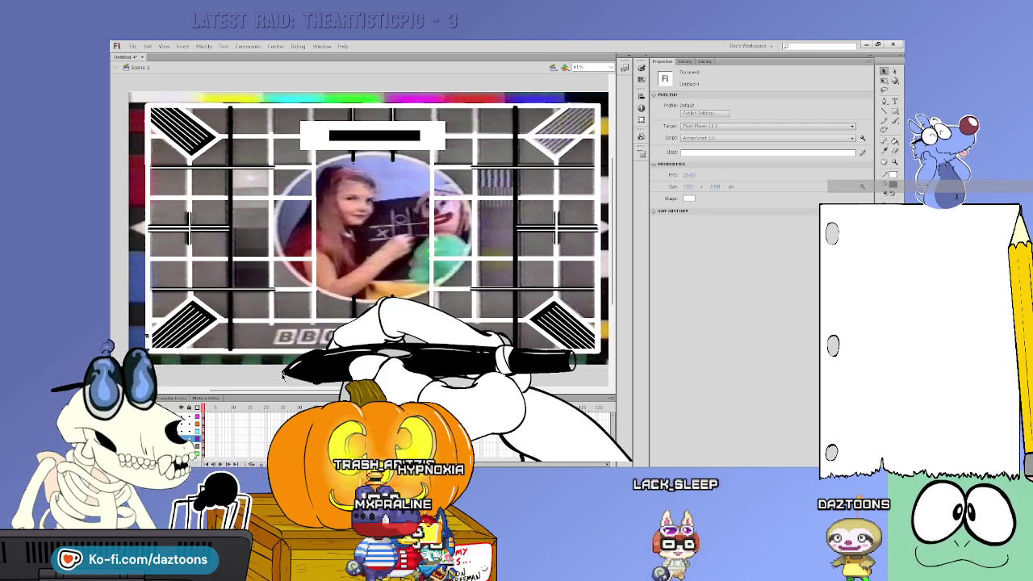
pyautogui.click(523, 295)
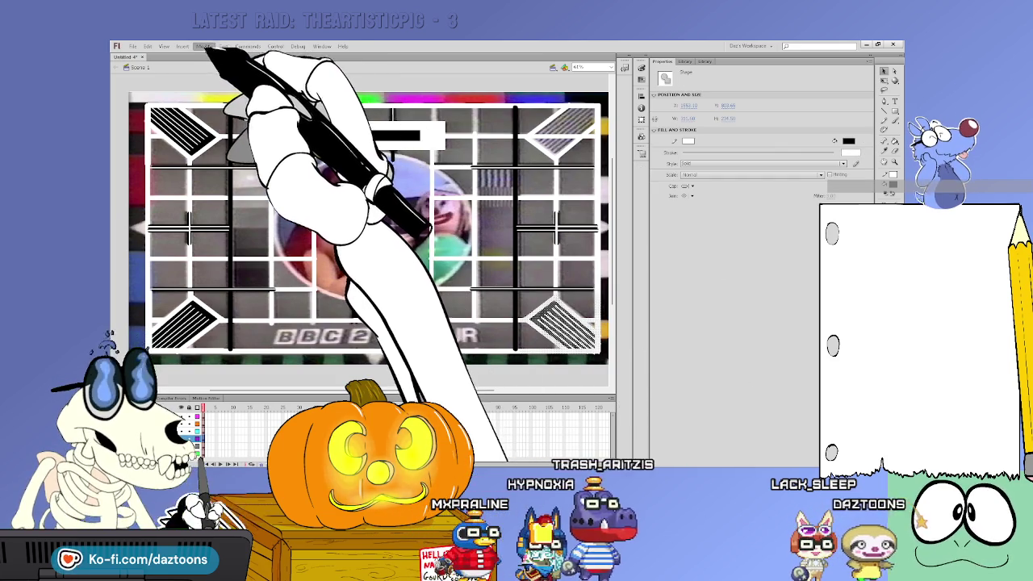
pyautogui.scroll(1, 616, 216)
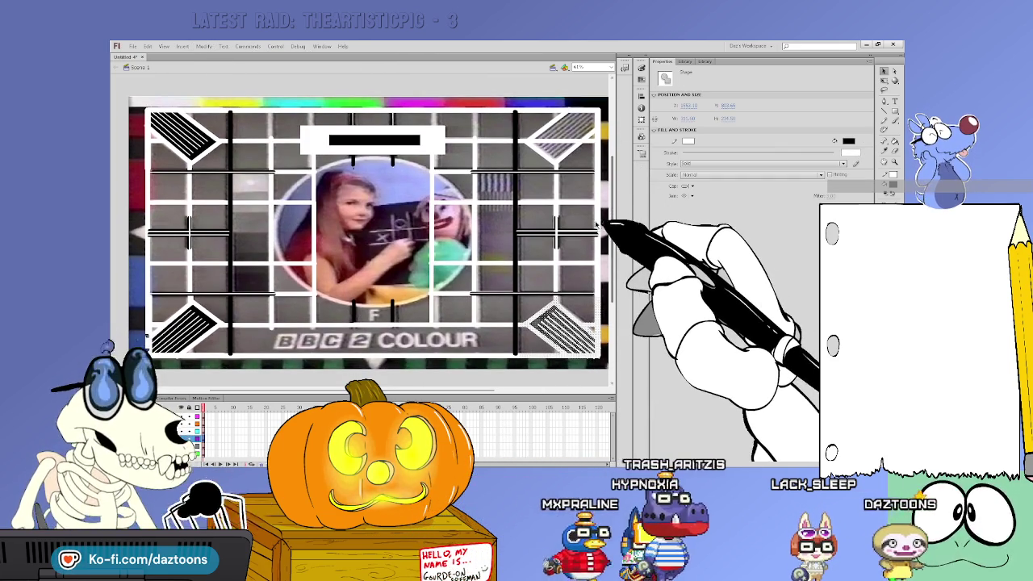
pyautogui.scroll(-1, 210, 80)
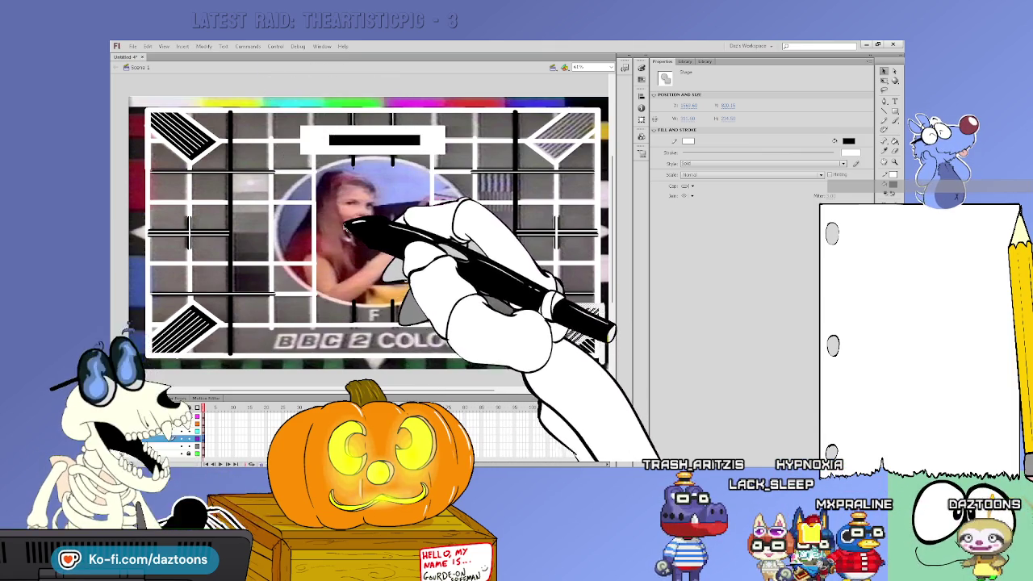
pyautogui.click(607, 95)
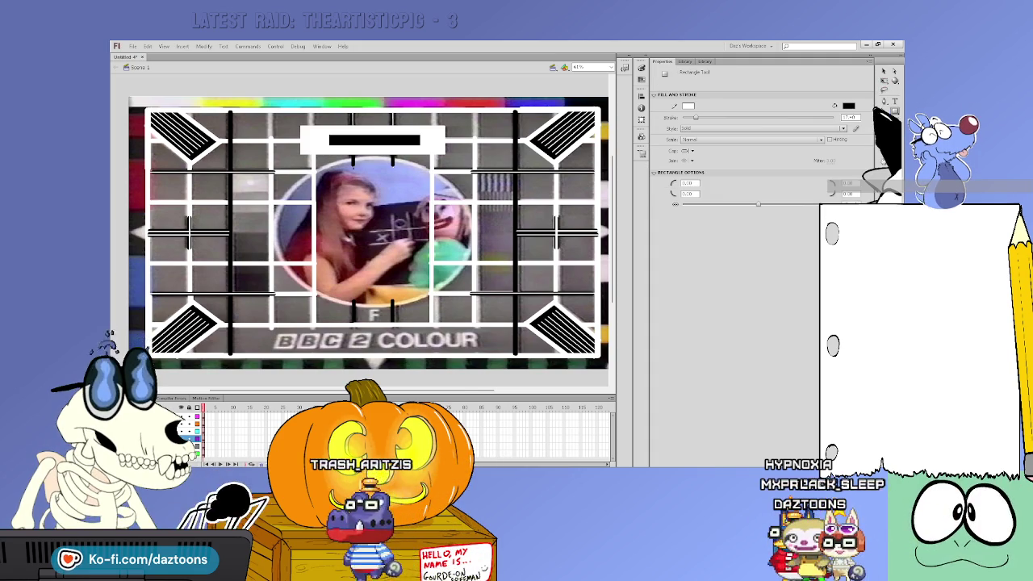
# Step: Draw a small black rectangle just right of the central circle, redrawing it once
pyautogui.click(448, 345)
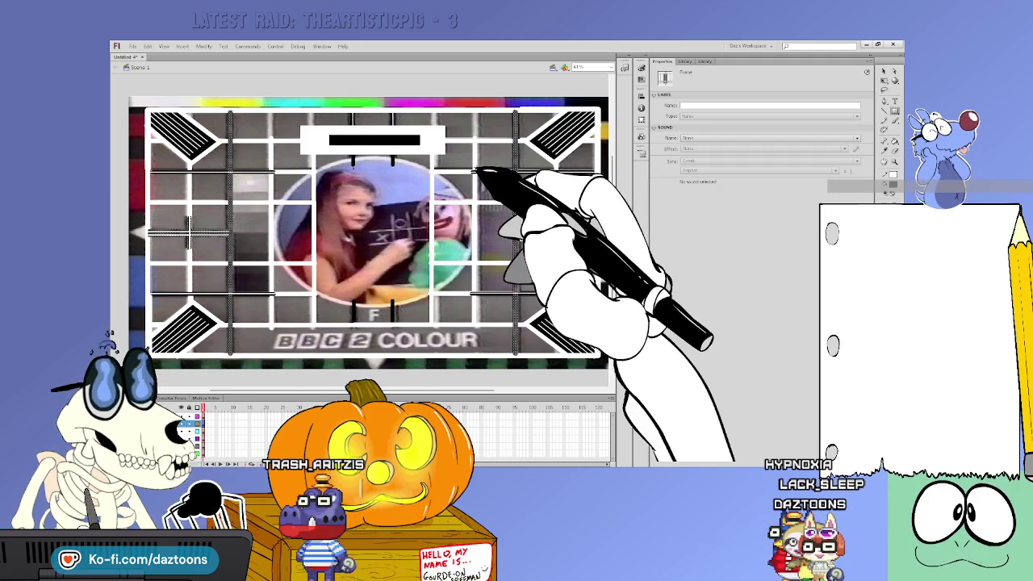
pyautogui.press('r')
pyautogui.moveTo(478, 176); pyautogui.dragTo(514, 194)
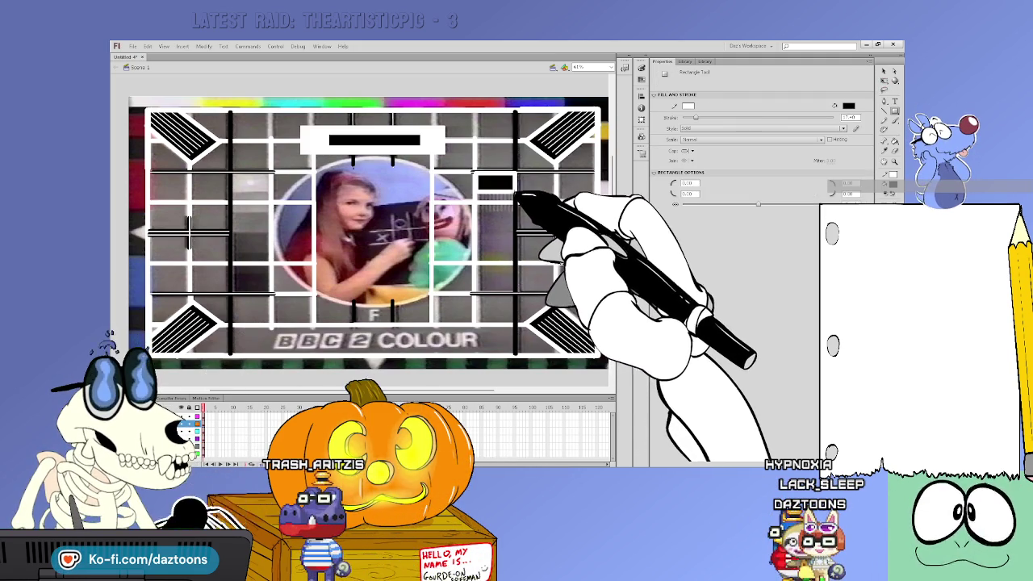
pyautogui.hotkey('ctrl', 'z')
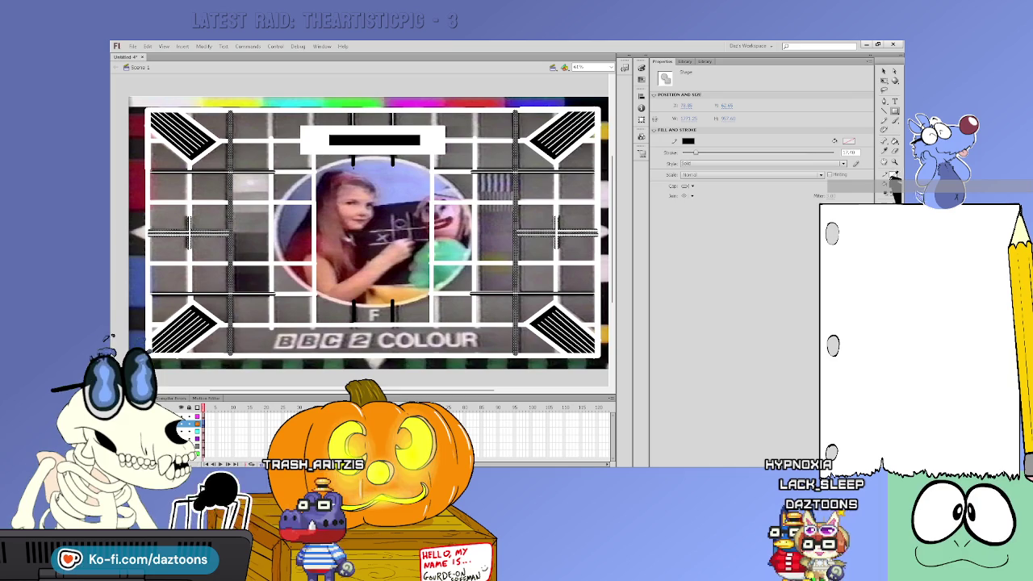
pyautogui.press('r')
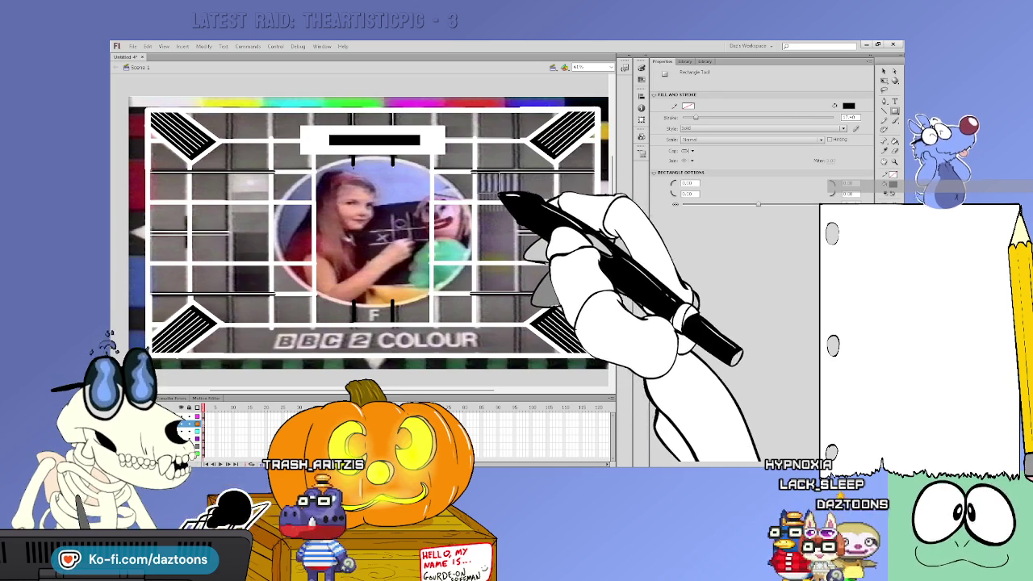
pyautogui.moveTo(478, 174); pyautogui.dragTo(519, 193)
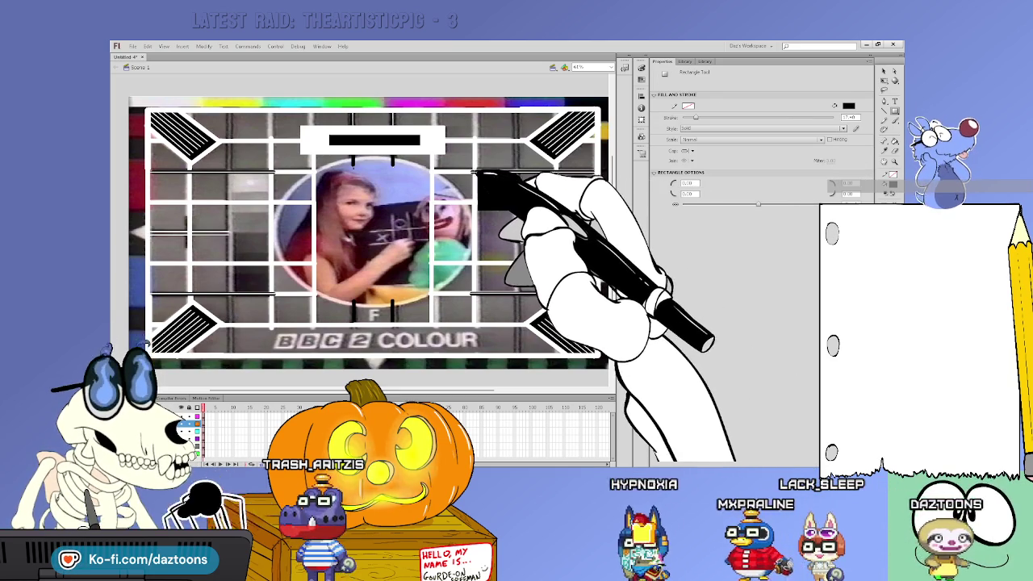
pyautogui.moveTo(479, 174); pyautogui.dragTo(513, 194)
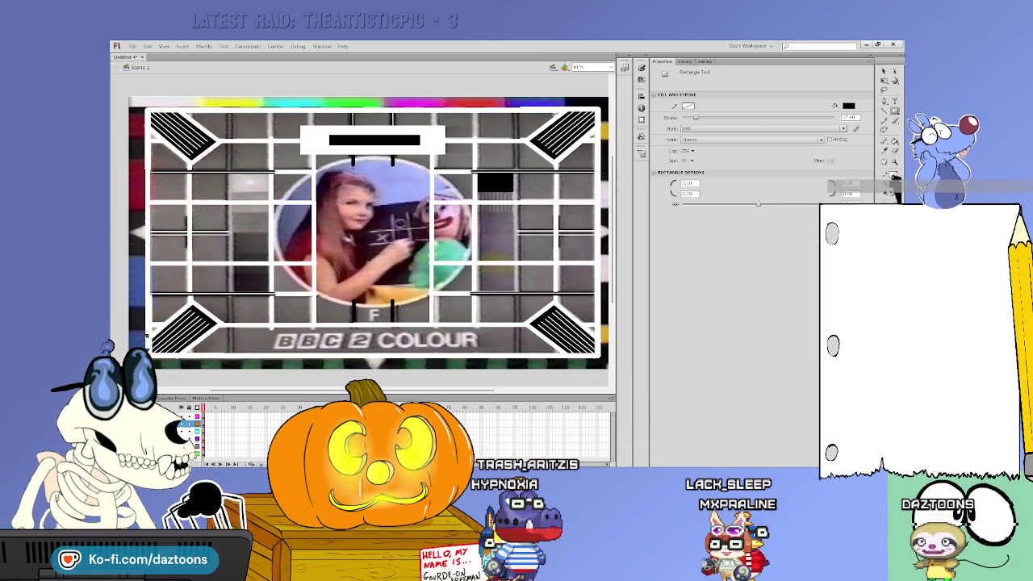
pyautogui.click(884, 110)
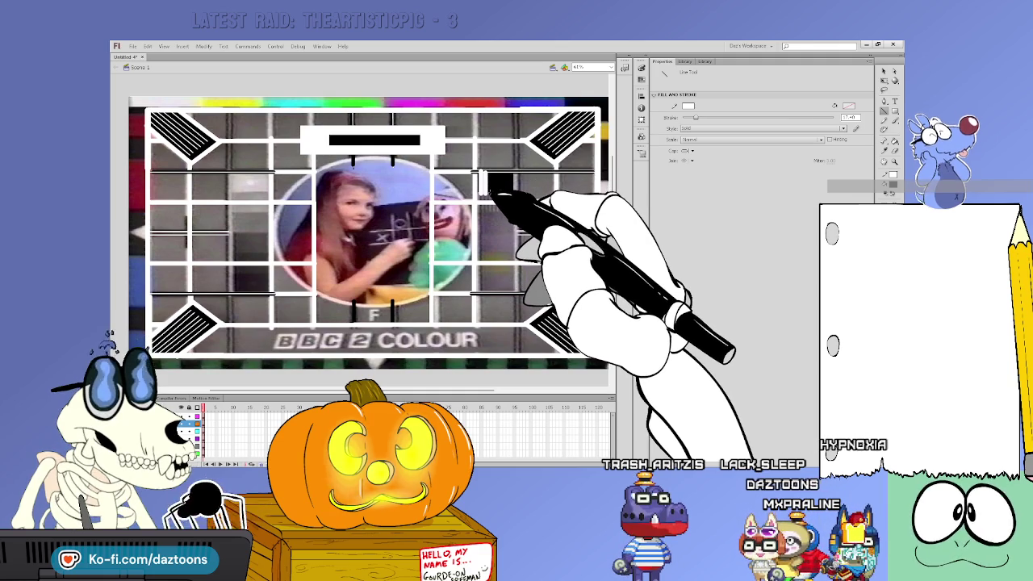
# Step: Thin the line stroke and draw white vertical stripes across the black rectangle beside the circle
pyautogui.moveTo(696, 117); pyautogui.dragTo(688, 118)
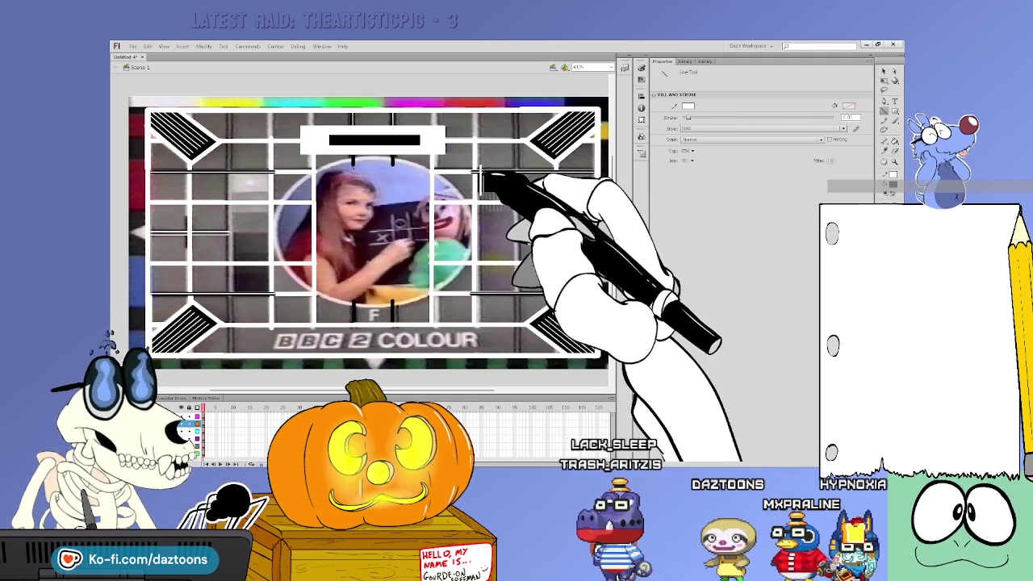
pyautogui.moveTo(484, 165)
pyautogui.mouseDown()
pyautogui.moveTo(484, 198)
pyautogui.moveTo(496, 193)
pyautogui.mouseUp()
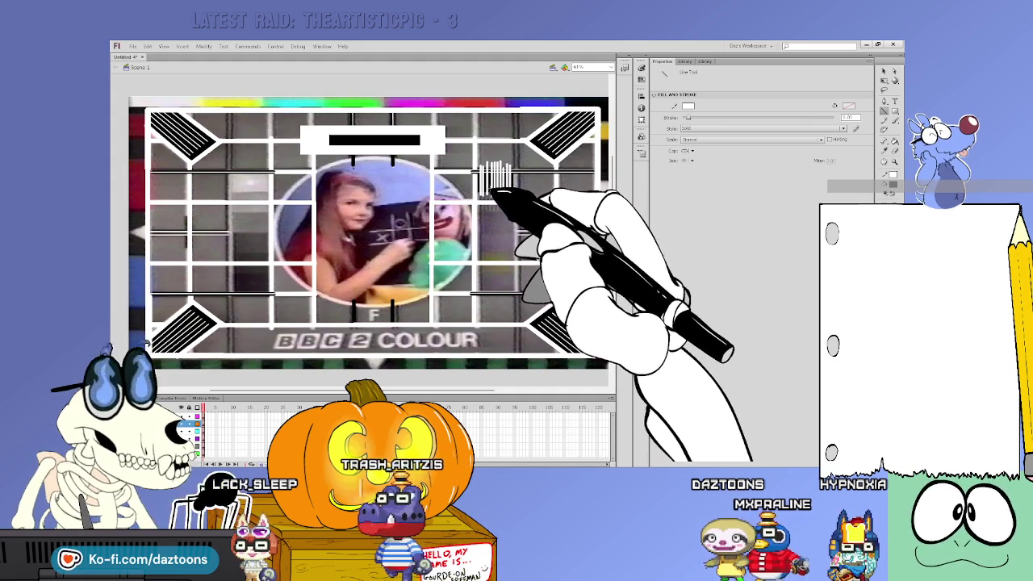
pyautogui.moveTo(478, 173); pyautogui.dragTo(511, 194)
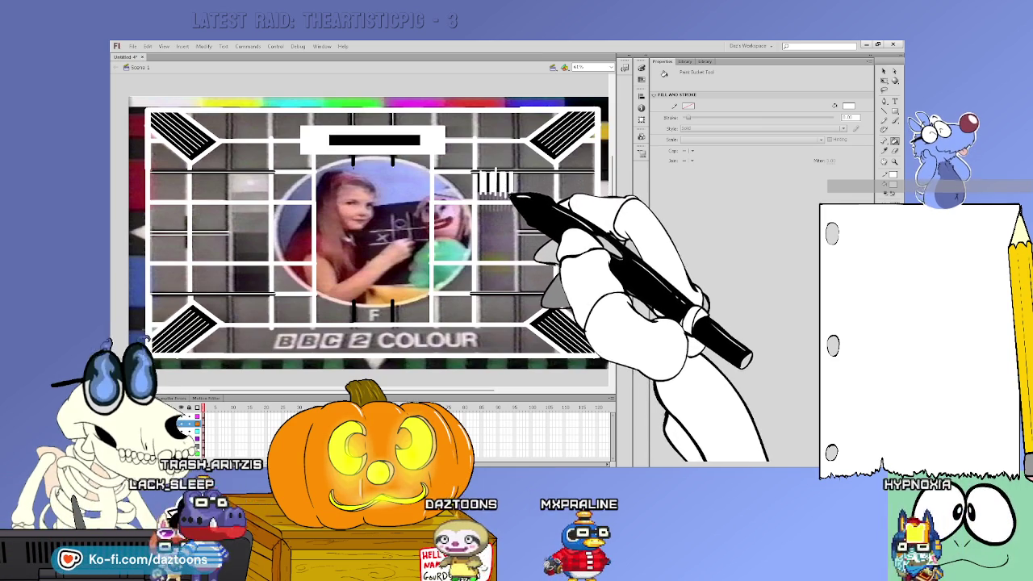
# Step: Select individual stripe pieces and check them with the Paint Bucket
pyautogui.click(509, 190)
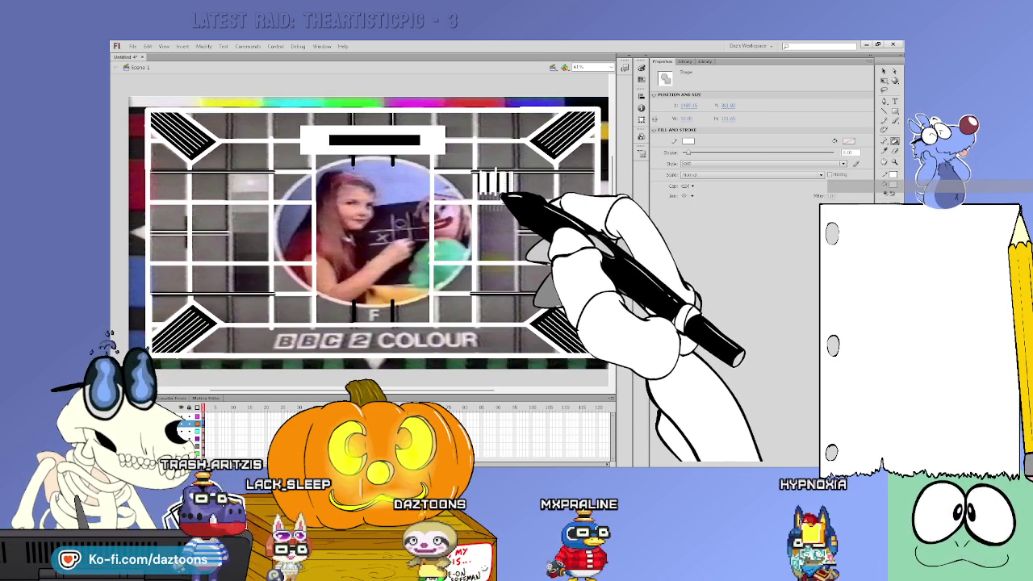
pyautogui.click(493, 195)
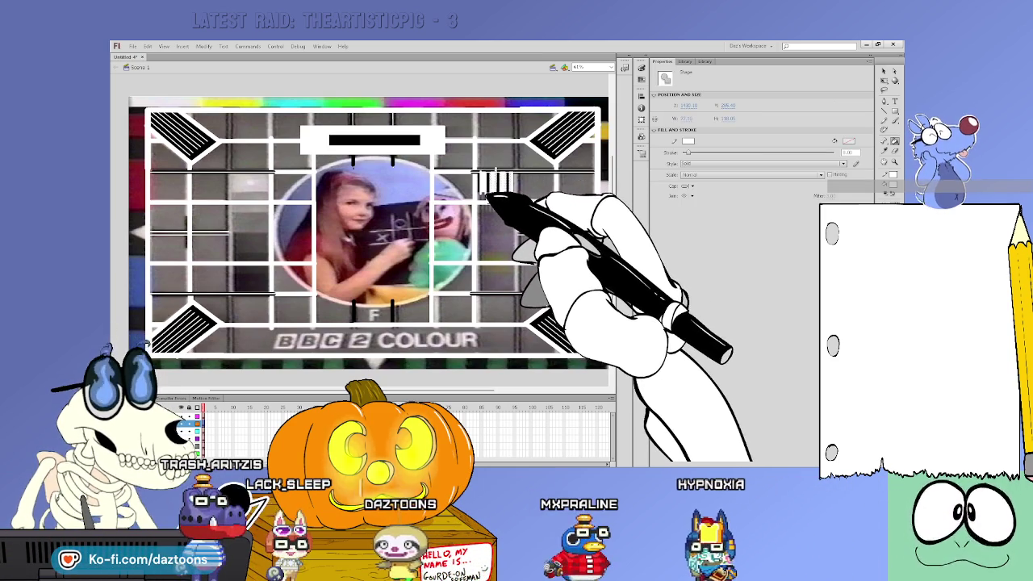
pyautogui.click(506, 222)
pyautogui.press('k')
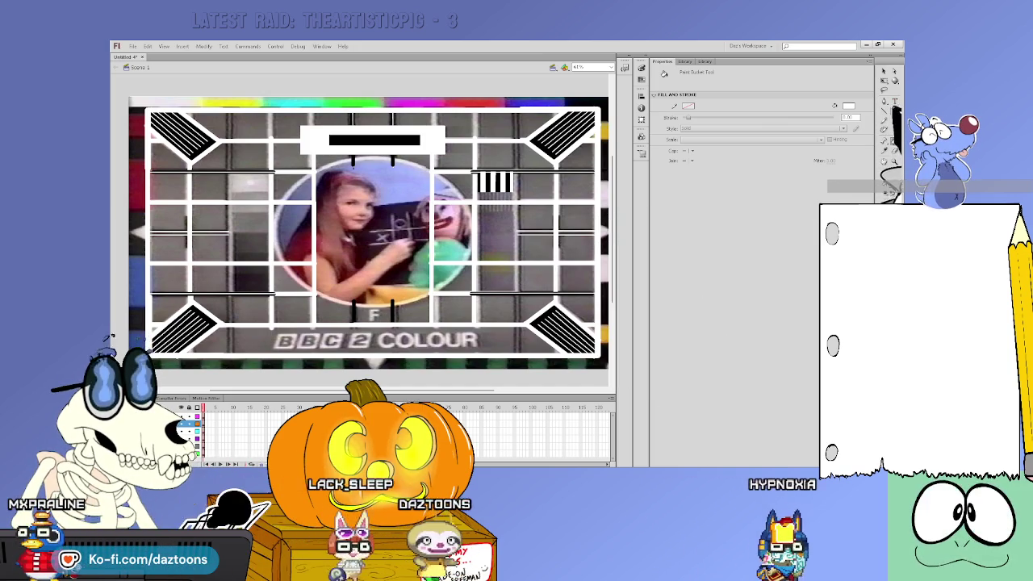
pyautogui.click(884, 110)
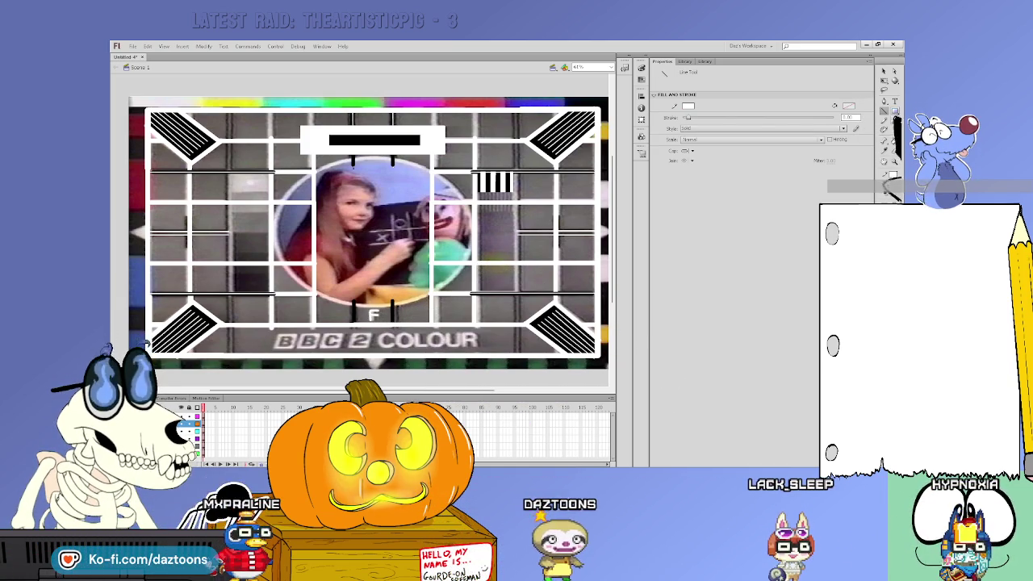
# Step: Draw a white rectangle on the empty stage below the card and start a text box inside it
pyautogui.scroll(-3, 614, 226)
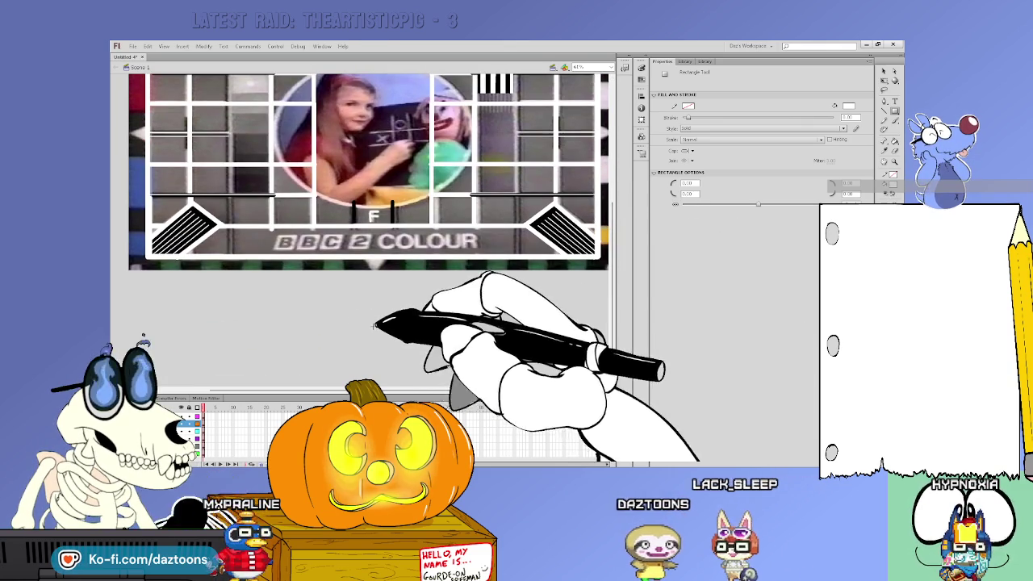
pyautogui.moveTo(365, 321); pyautogui.dragTo(485, 358)
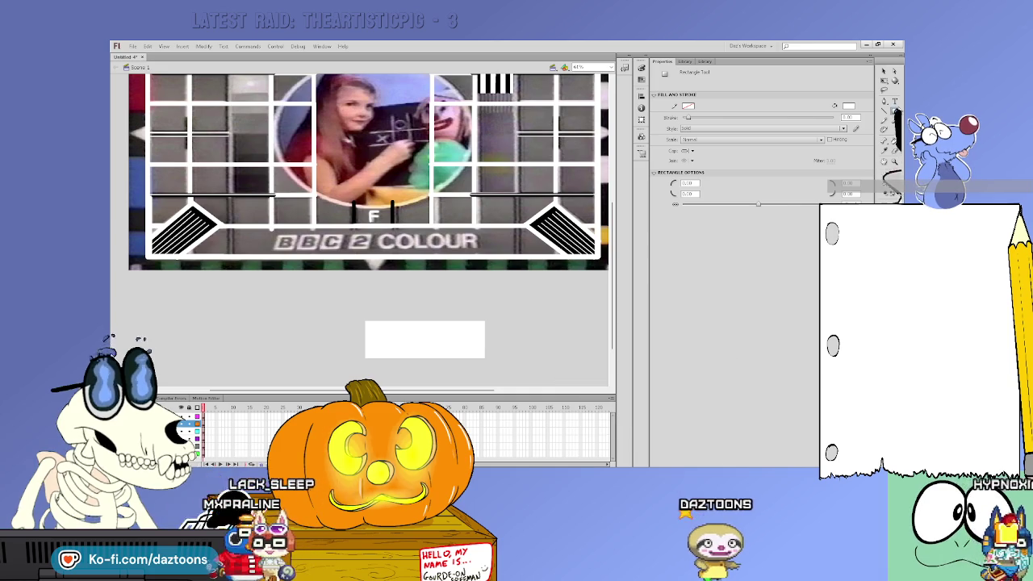
pyautogui.click(895, 101)
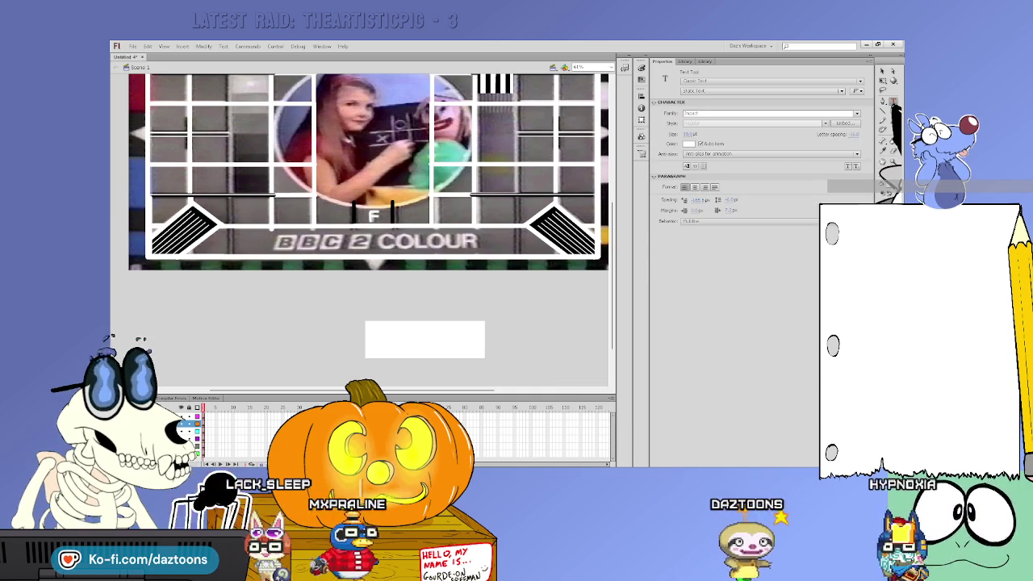
pyautogui.click(403, 339)
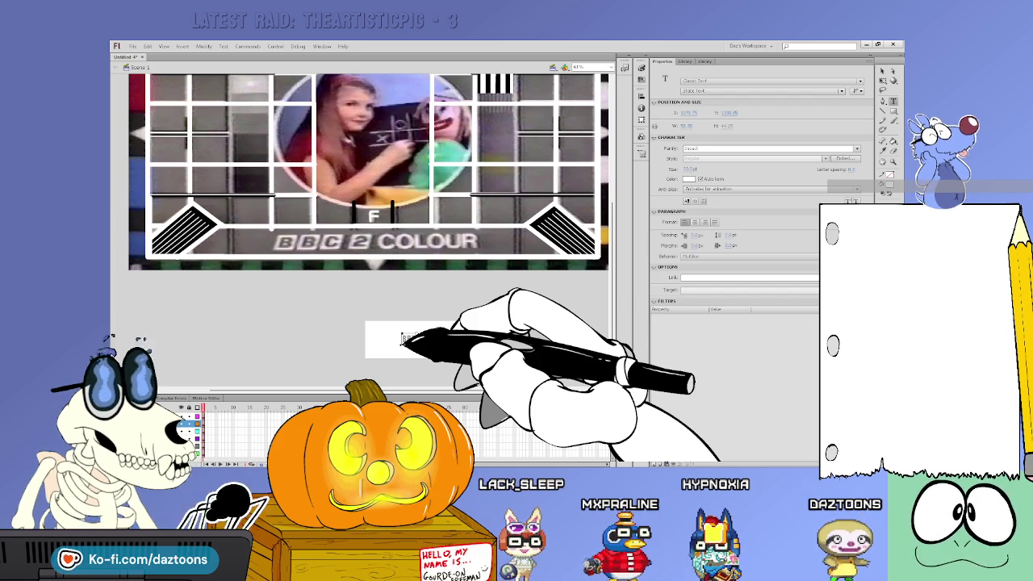
# Step: Edit the text box so it reads BRB in large bold lettering
pyautogui.doubleClick(409, 338)
pyautogui.press('BackSpace')
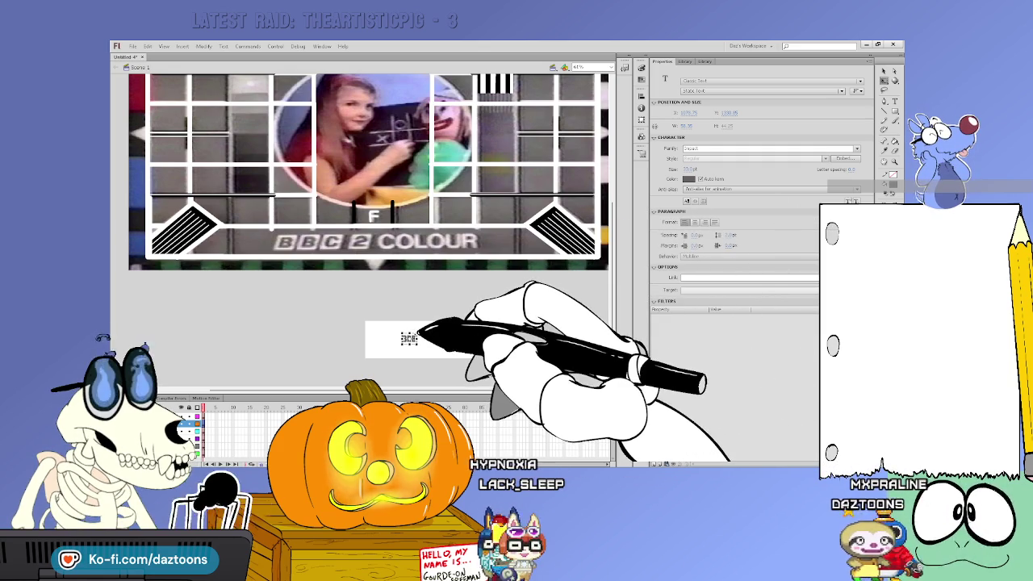
pyautogui.click(419, 333)
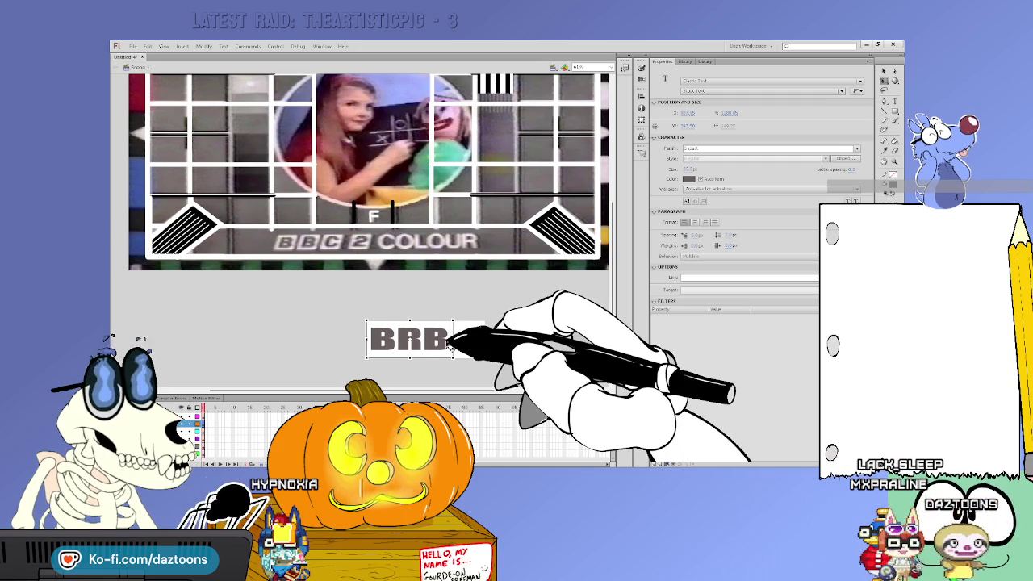
pyautogui.click(414, 318)
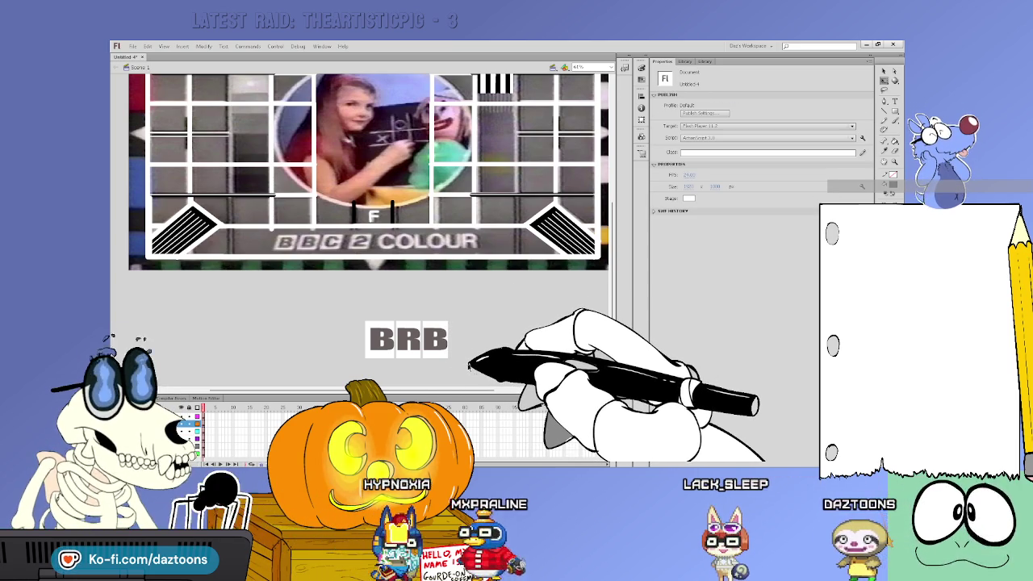
# Step: Select the BRB lettering, try a different font family, then revert the change
pyautogui.click(440, 347)
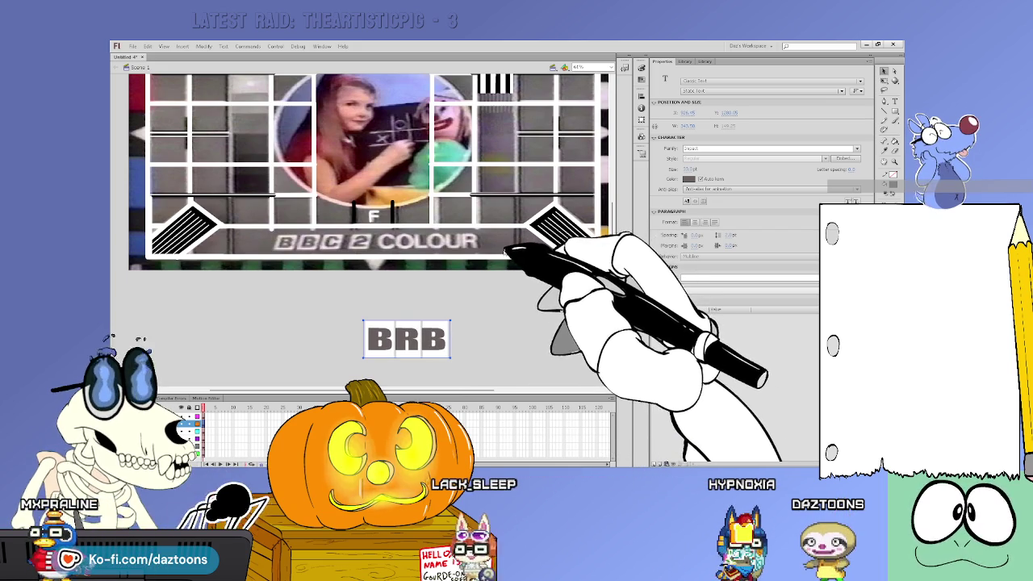
pyautogui.click(428, 320)
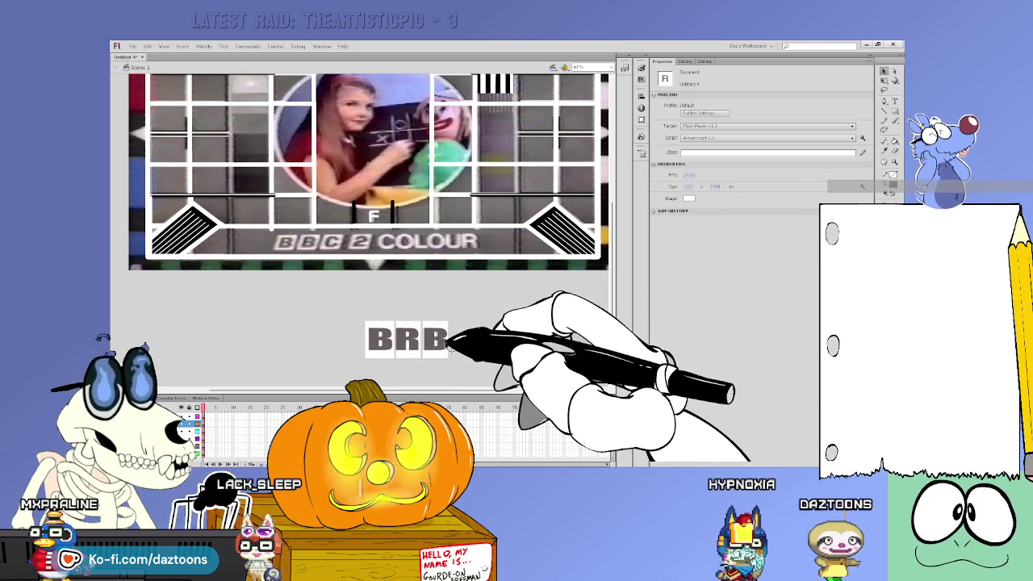
pyautogui.click(441, 327)
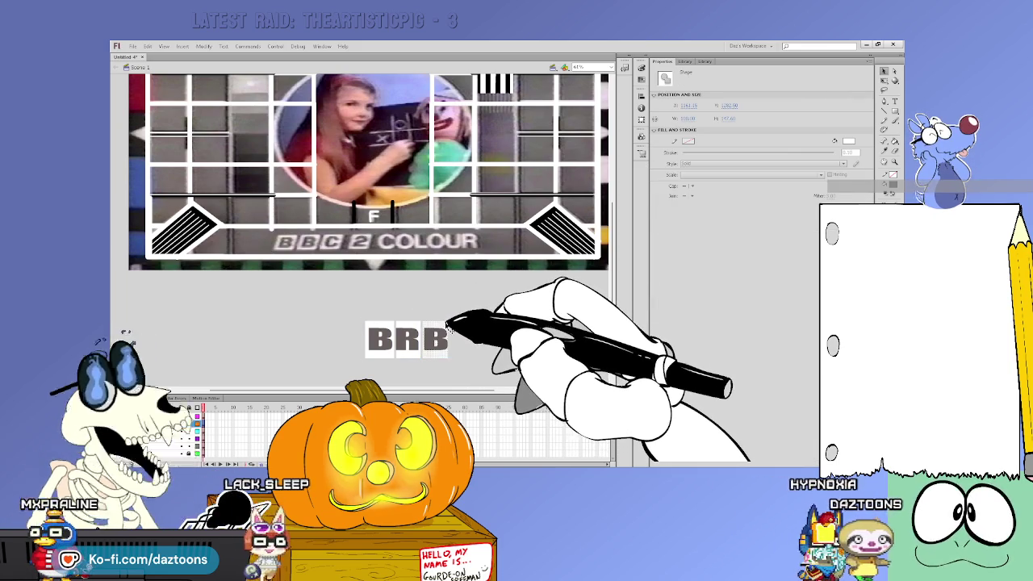
pyautogui.click(397, 331)
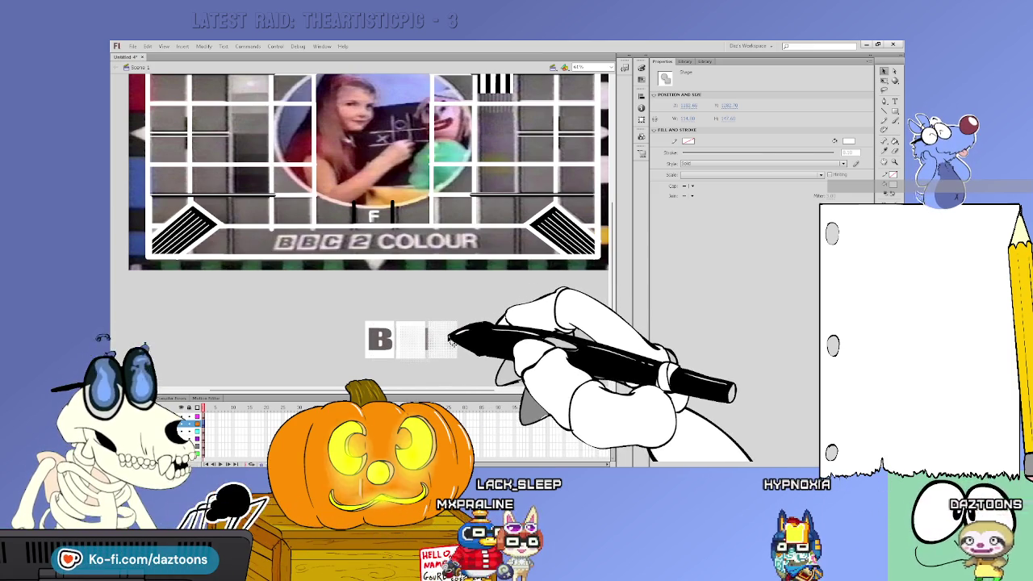
pyautogui.click(468, 349)
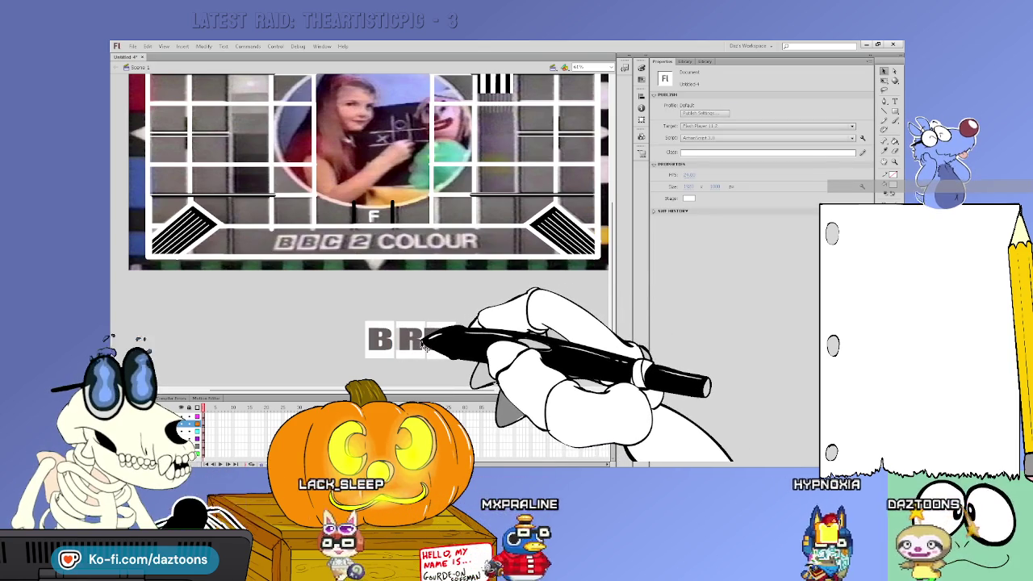
pyautogui.click(448, 342)
pyautogui.click(479, 342)
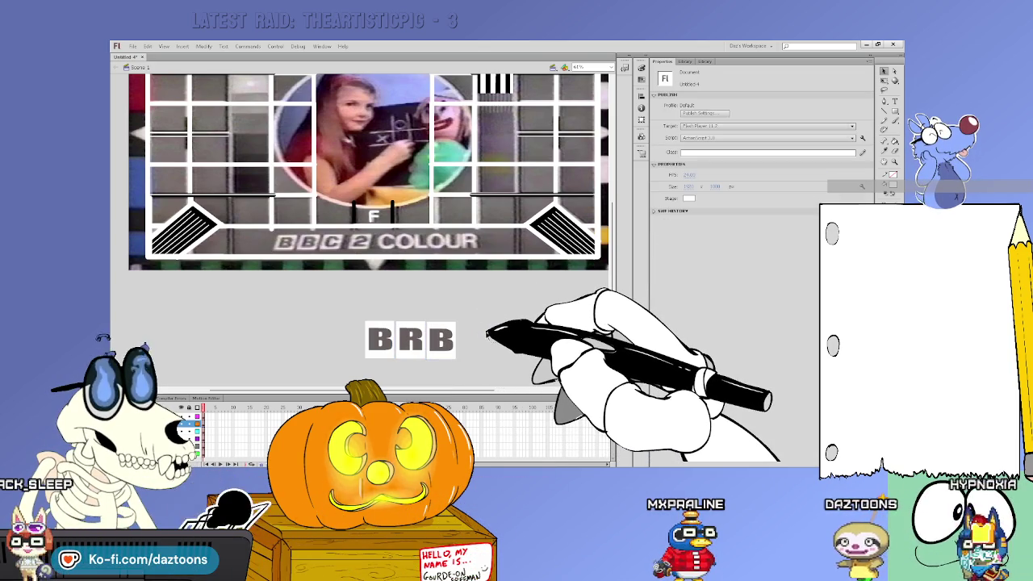
pyautogui.click(381, 345)
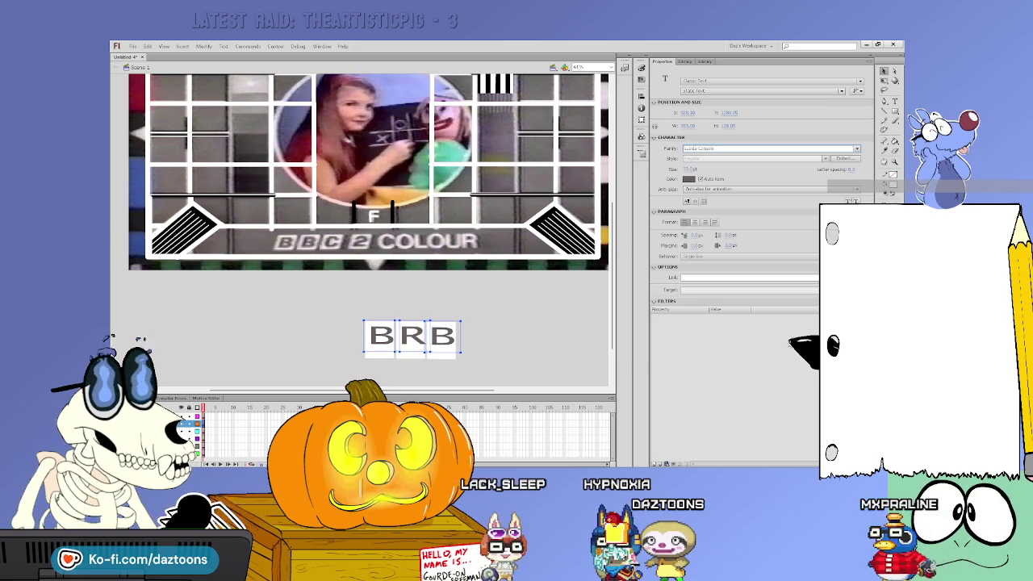
pyautogui.press('Down')
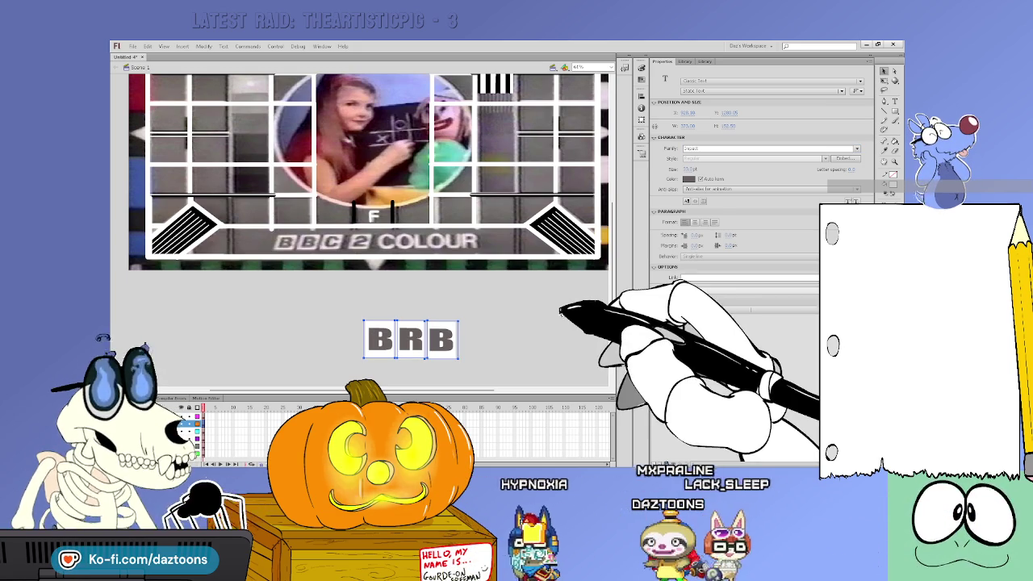
# Step: Move the BRB group up, then skew and scale it onto the BBC 2 COLOUR strip
pyautogui.click(561, 309)
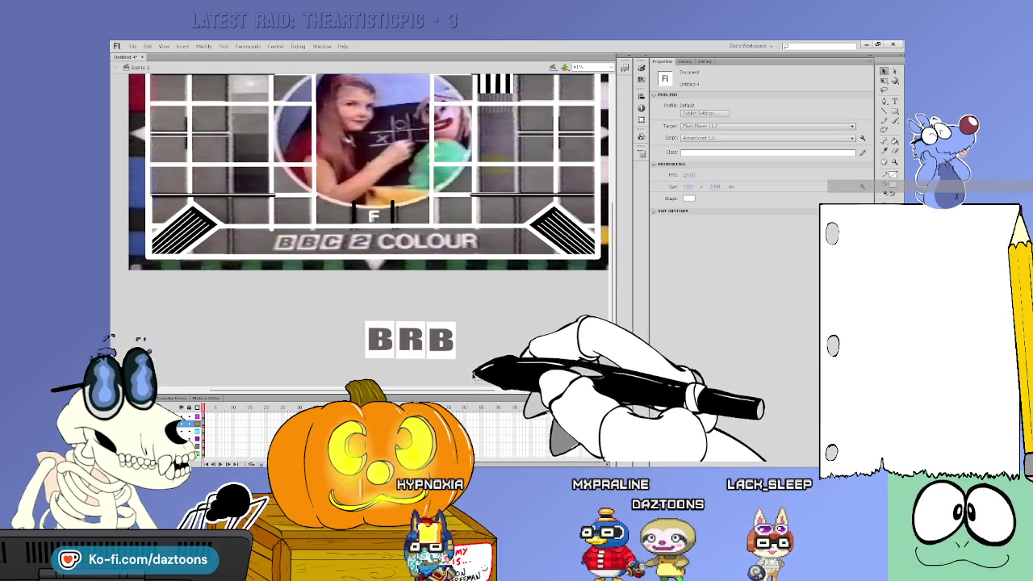
pyautogui.moveTo(455, 338)
pyautogui.mouseDown()
pyautogui.moveTo(426, 229)
pyautogui.moveTo(440, 311)
pyautogui.mouseUp()
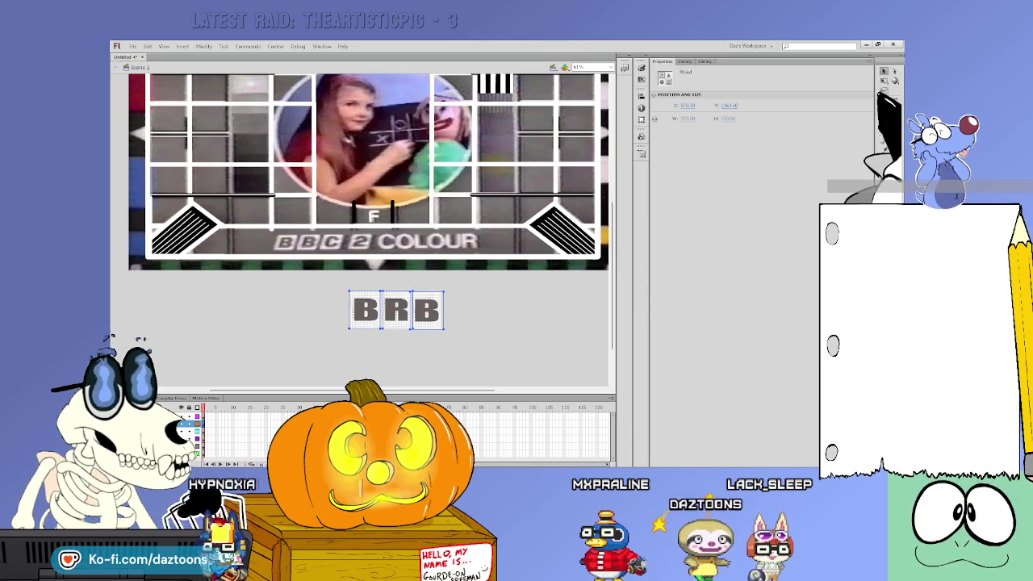
pyautogui.press('q')
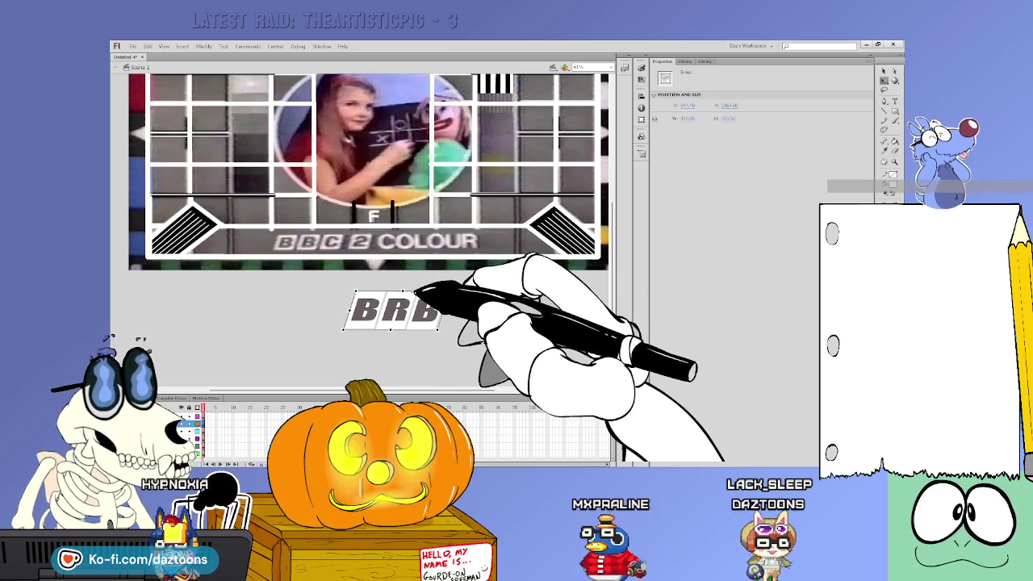
pyautogui.moveTo(416, 295)
pyautogui.mouseDown()
pyautogui.moveTo(420, 216)
pyautogui.moveTo(437, 218)
pyautogui.moveTo(409, 236)
pyautogui.mouseUp()
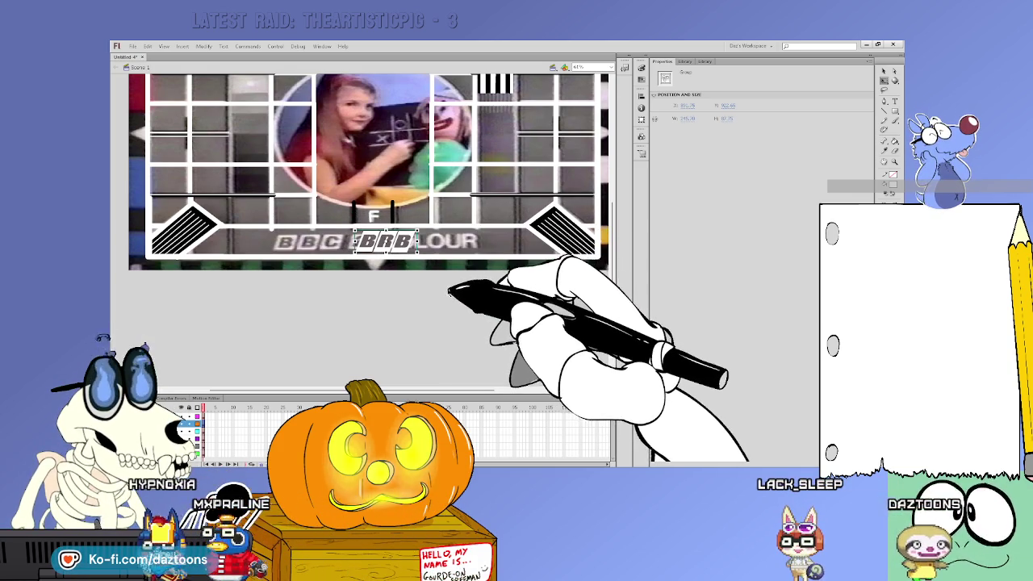
pyautogui.click(455, 276)
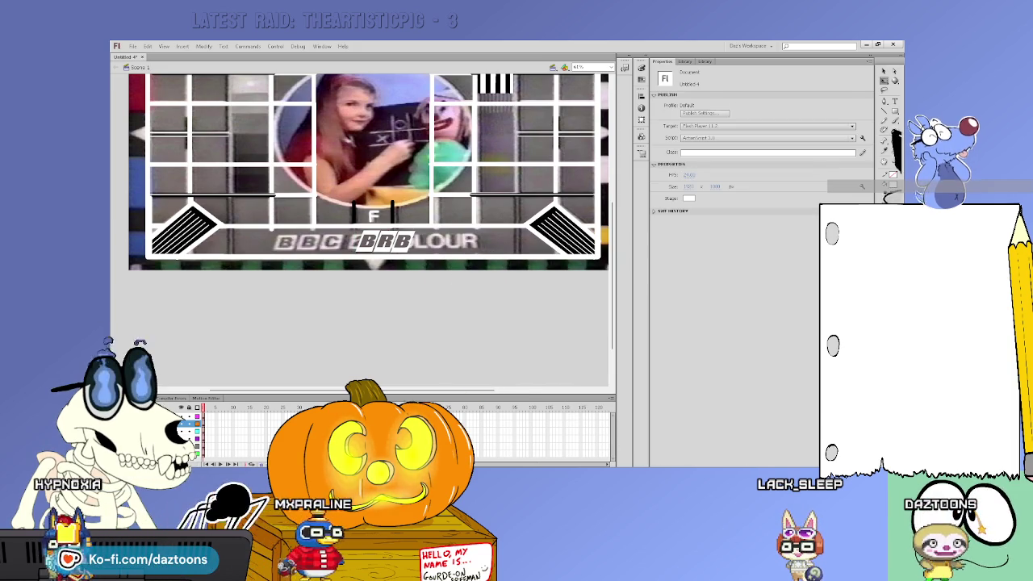
# Step: Add a DAZTOONS text label on the stage and widen its text box
pyautogui.press('t')
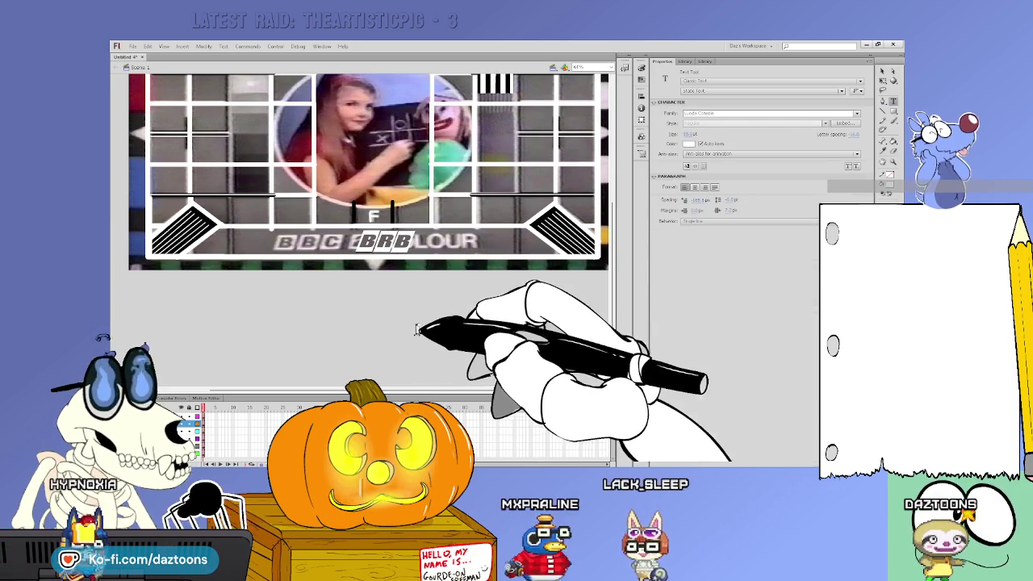
pyautogui.click(417, 331)
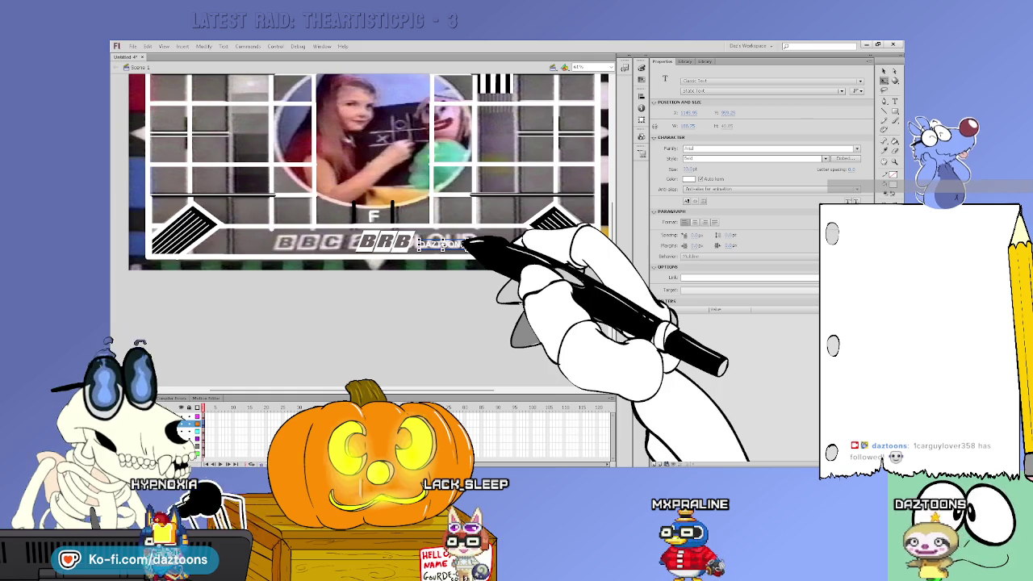
pyautogui.write('DAZTOONS')
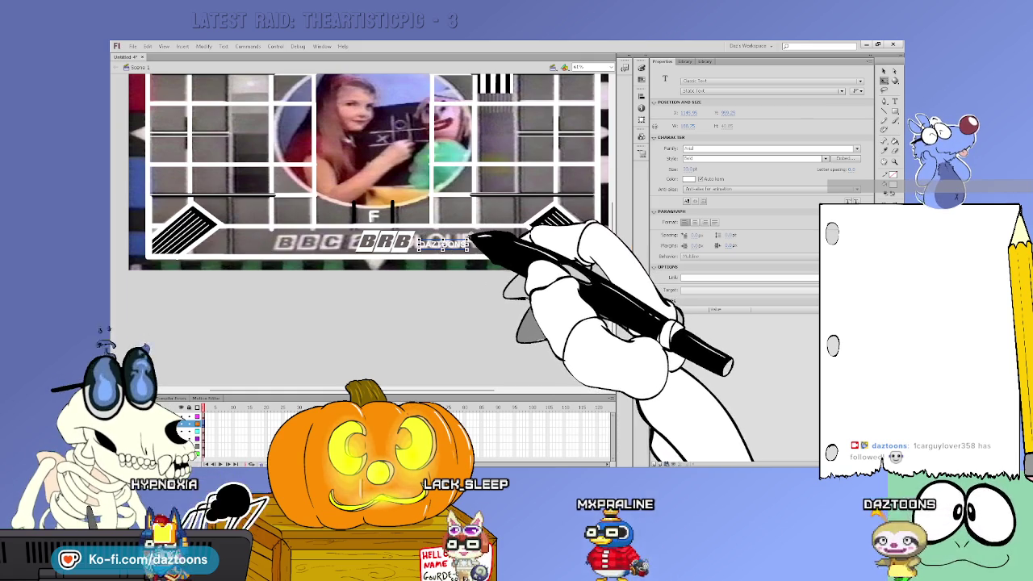
pyautogui.moveTo(472, 240); pyautogui.dragTo(504, 243)
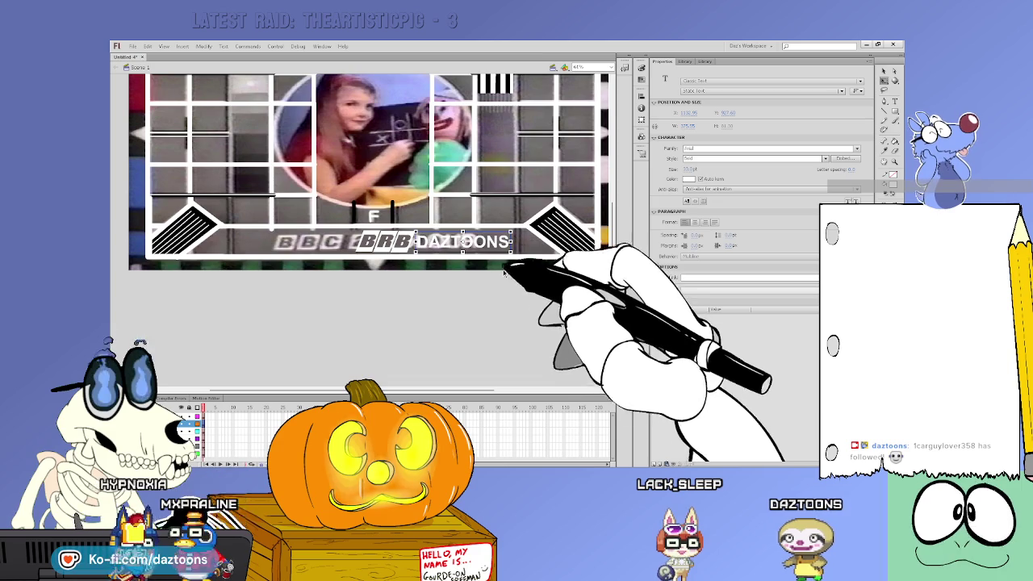
pyautogui.click(546, 296)
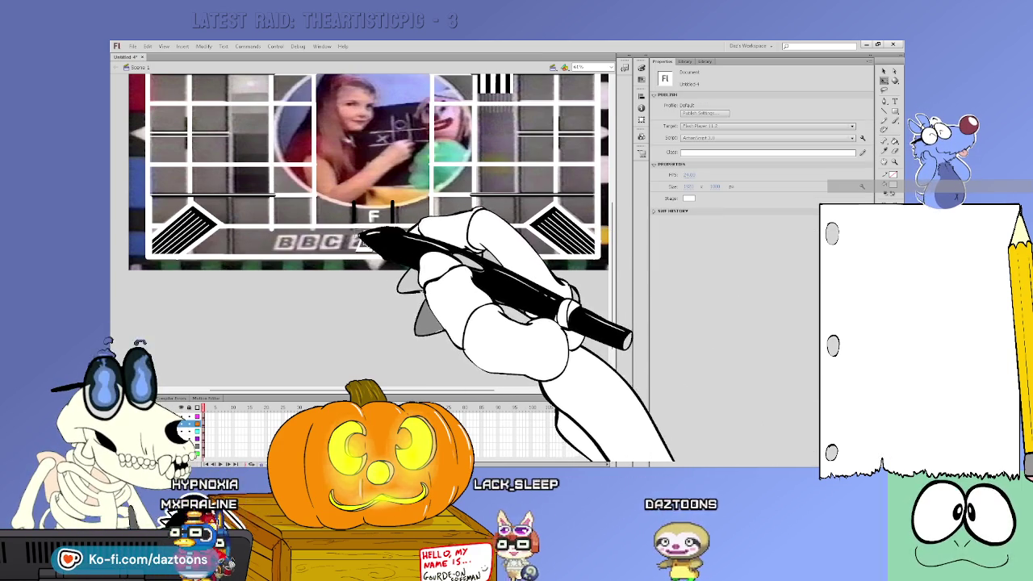
# Step: Shift the BRB DAZTOONS logo left along the caption strip
pyautogui.click(509, 249)
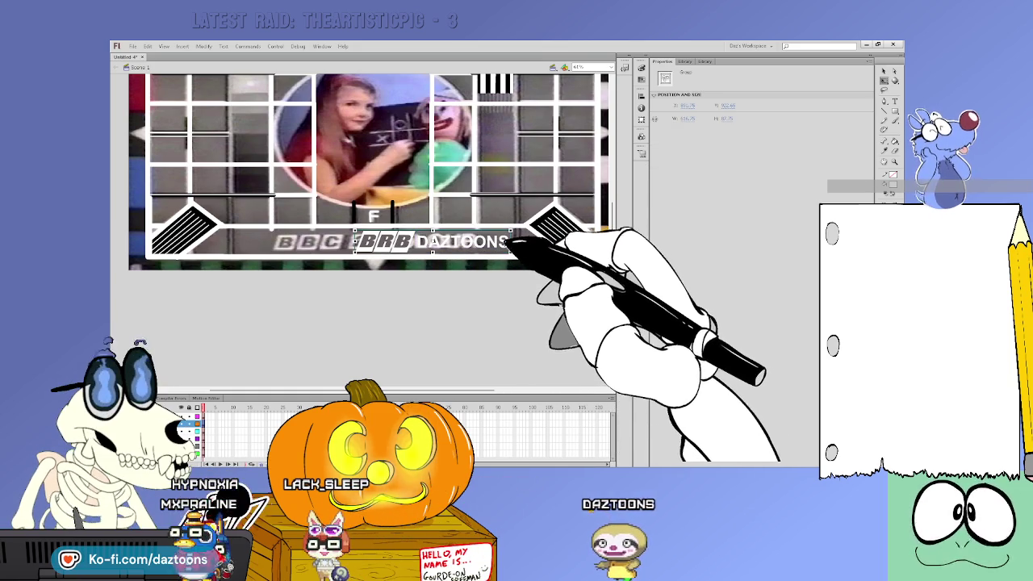
pyautogui.moveTo(499, 244); pyautogui.dragTo(452, 242)
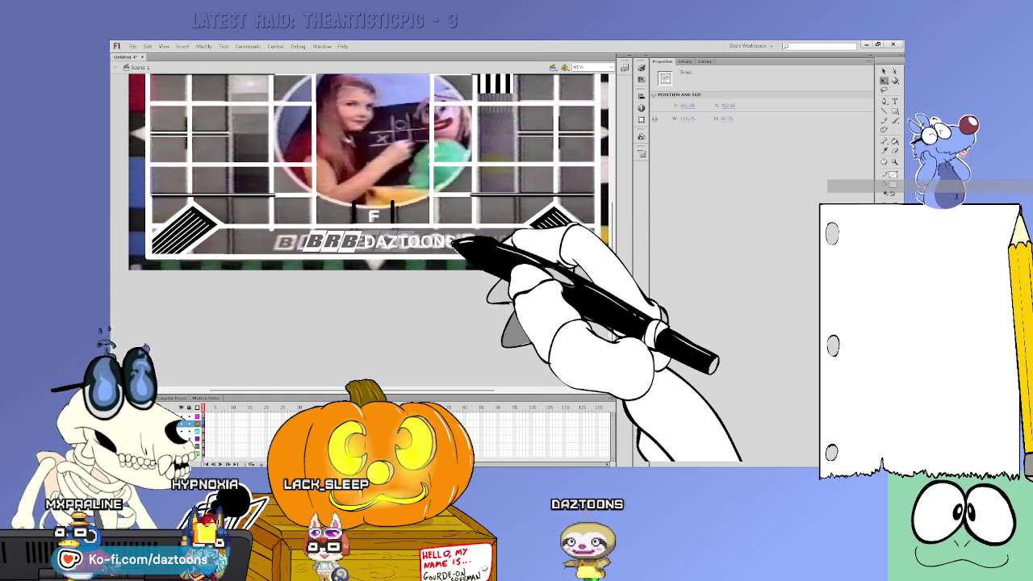
pyautogui.click(514, 313)
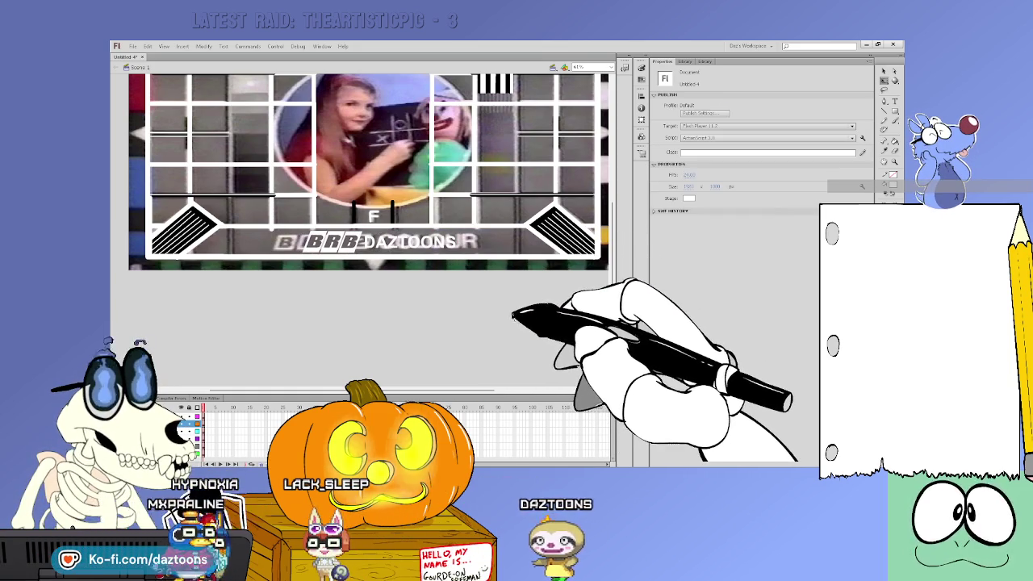
pyautogui.moveTo(613, 225); pyautogui.dragTo(611, 192)
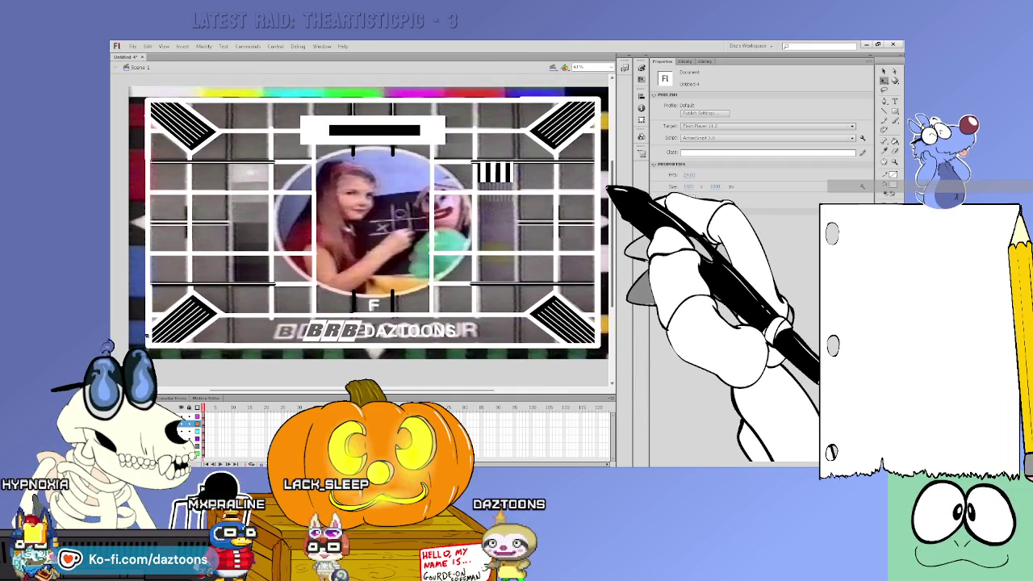
pyautogui.scroll(-1, 369, 226)
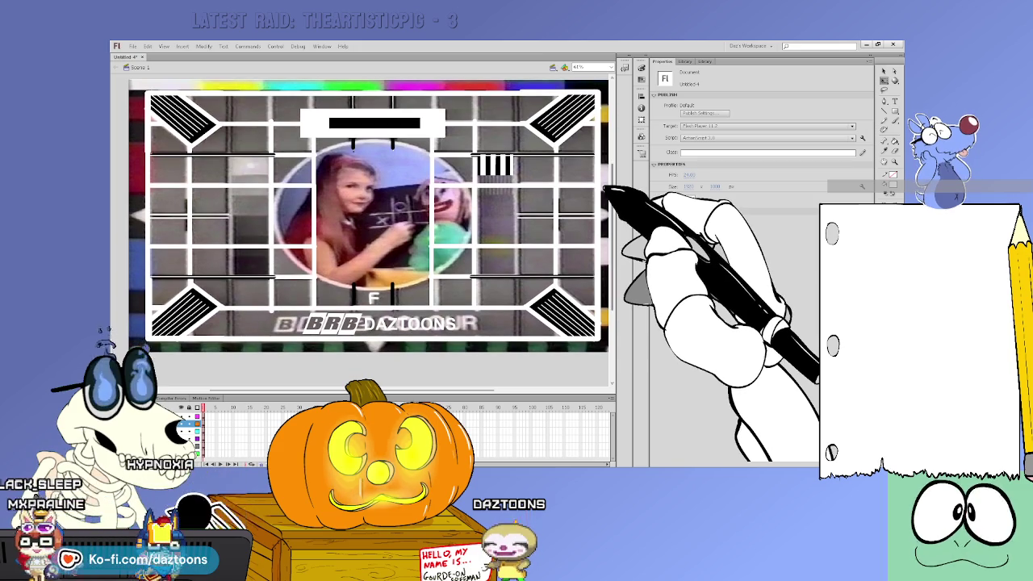
# Step: Trace more grid lines with the Line tool, adjusting a shape's stroke width
pyautogui.click(205, 415)
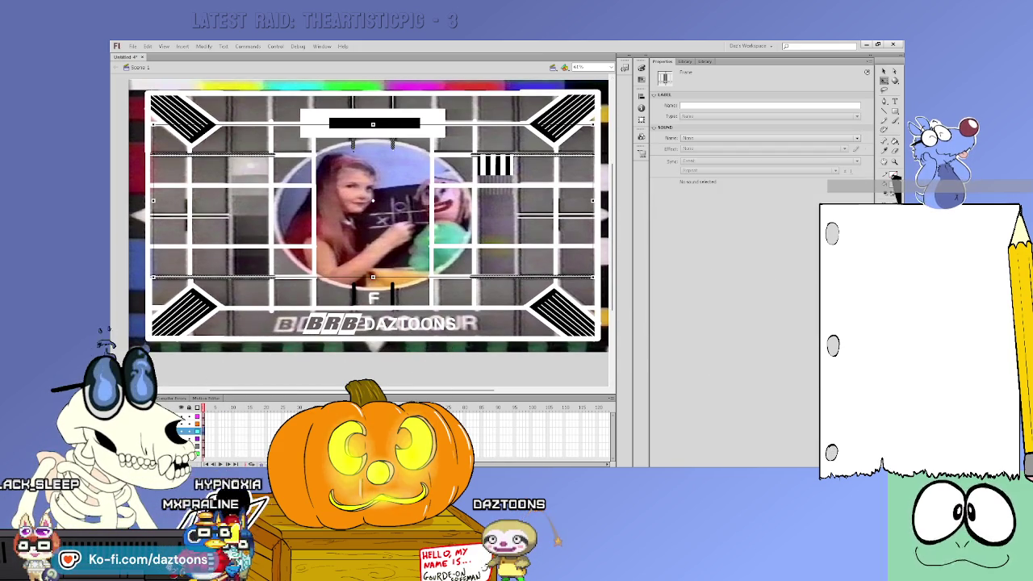
pyautogui.click(581, 368)
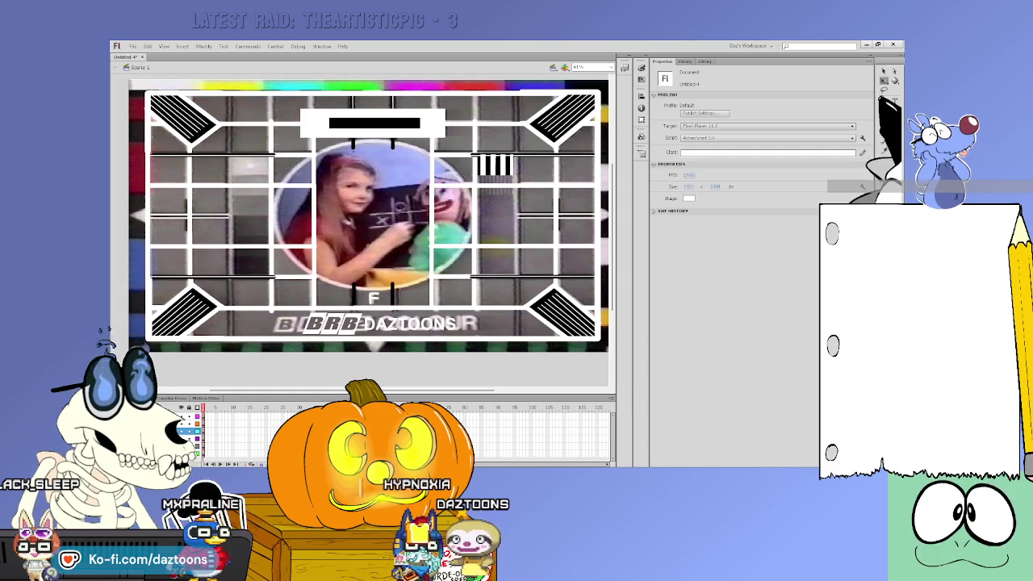
pyautogui.click(885, 110)
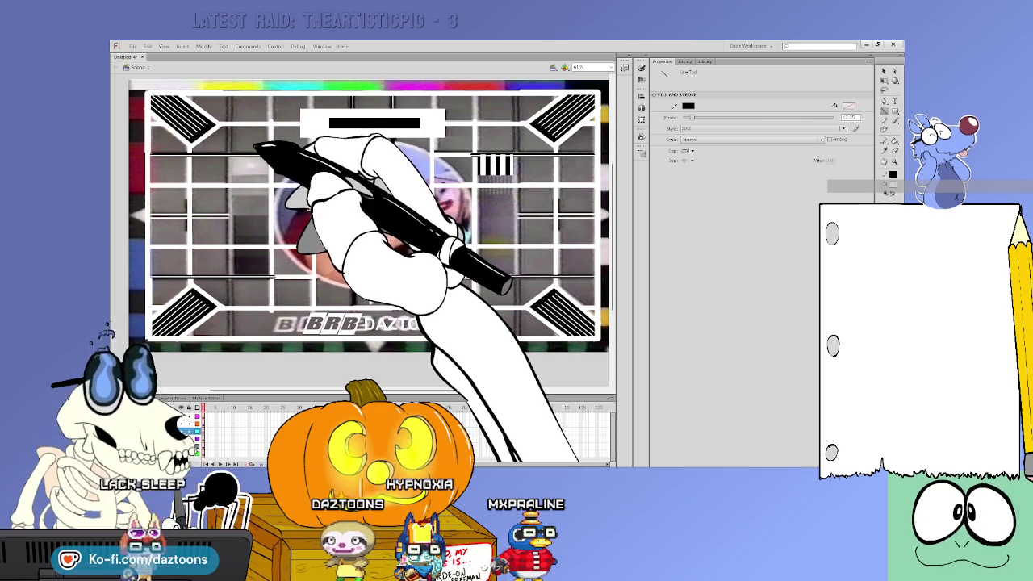
pyautogui.click(243, 331)
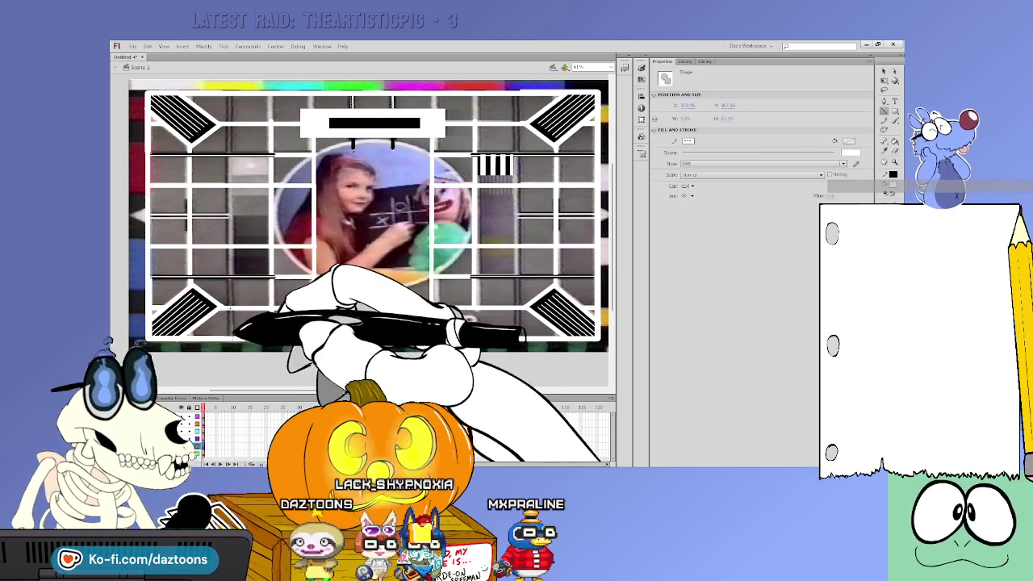
pyautogui.press('n')
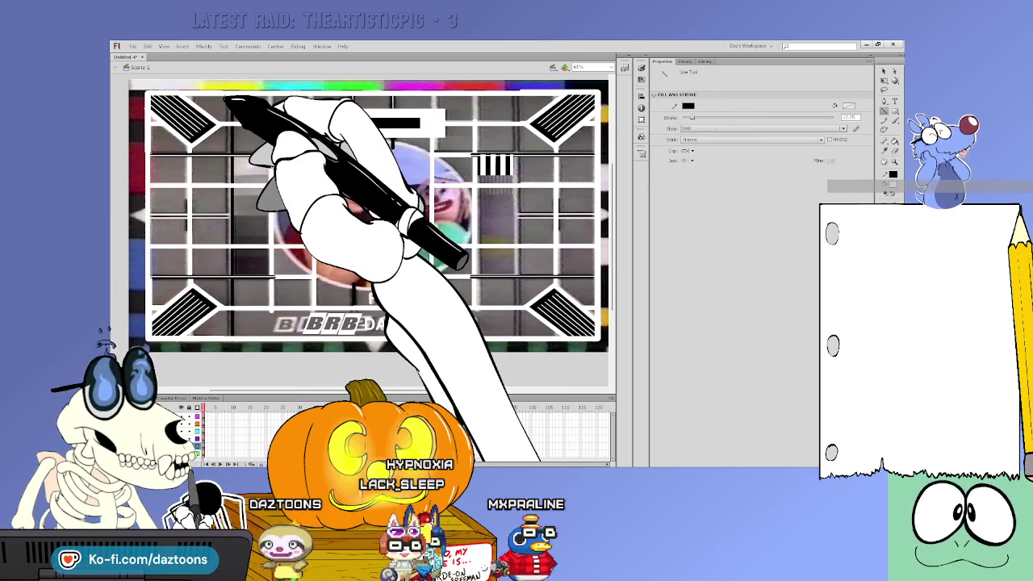
pyautogui.press('v')
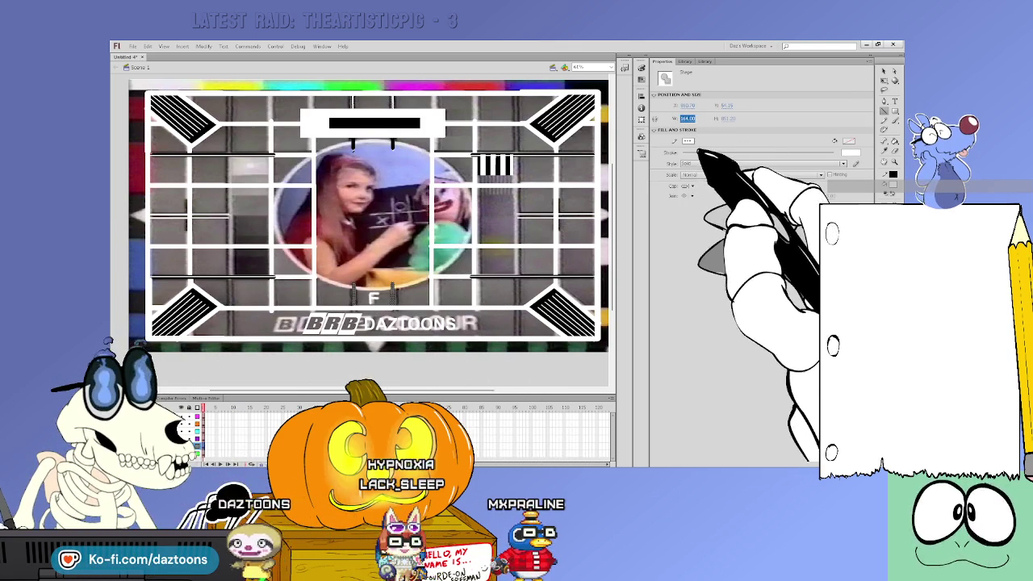
pyautogui.press('Return')
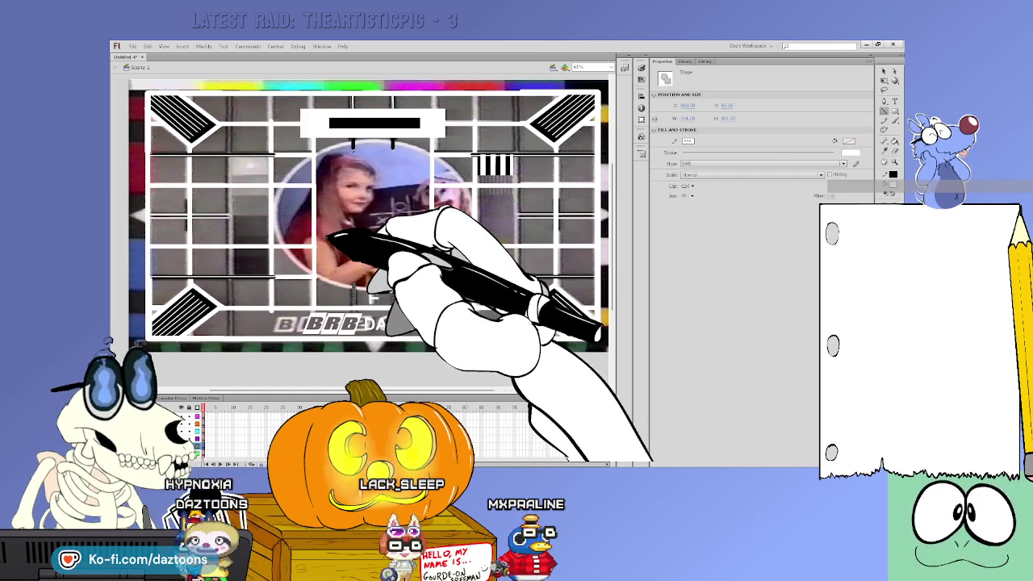
pyautogui.press('r')
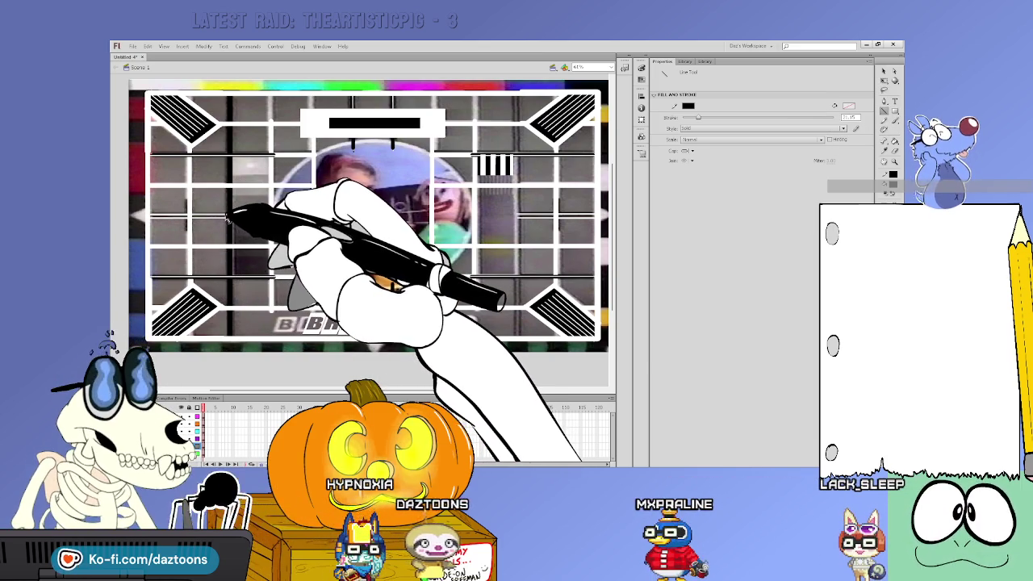
# Step: Trial-delete and restore strokes with select-all and undo while tracing the left edge pointer
pyautogui.hotkey('ctrl', 'a')
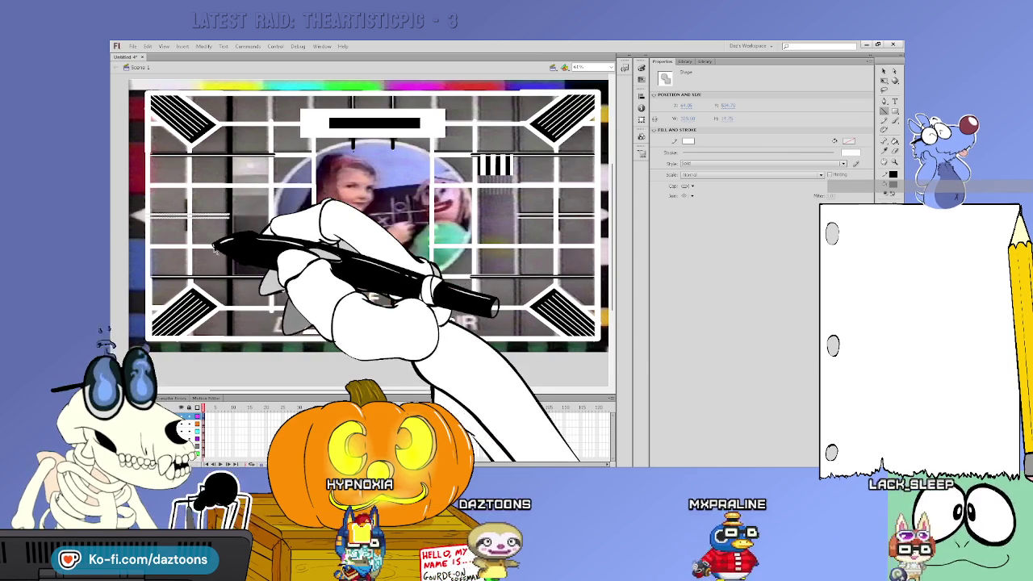
pyautogui.press('Delete')
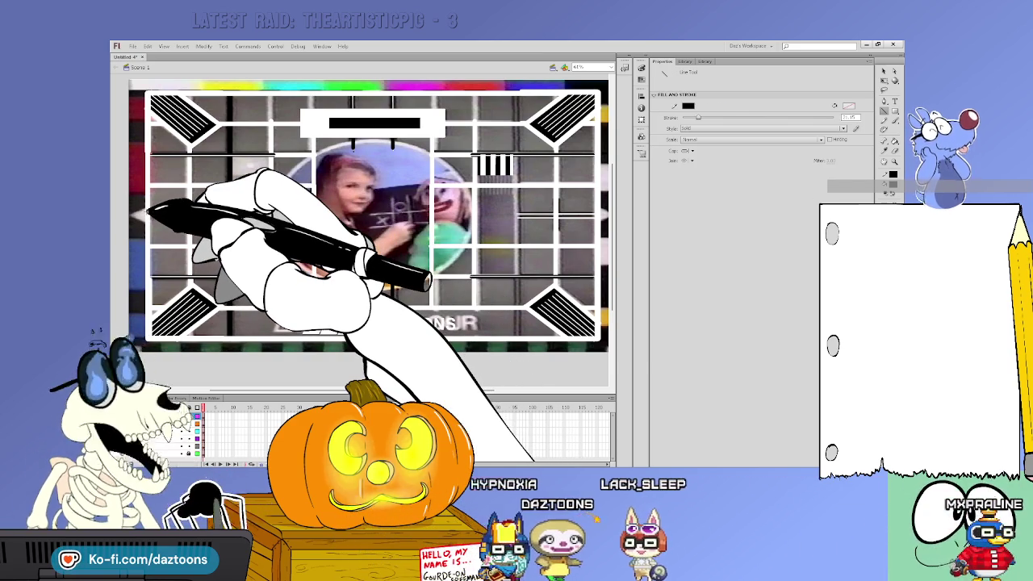
pyautogui.hotkey('ctrl', 'z')
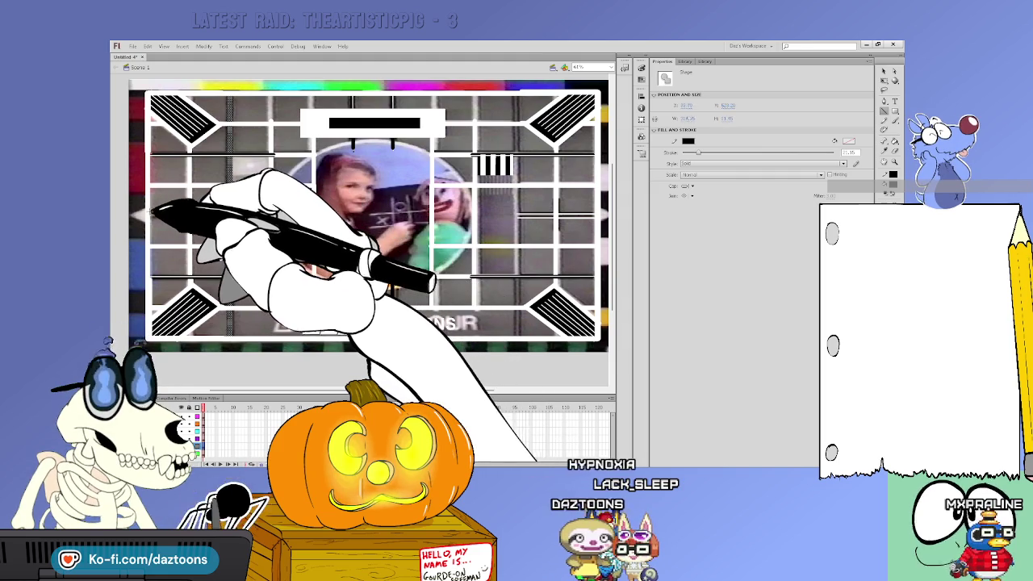
pyautogui.press('Delete')
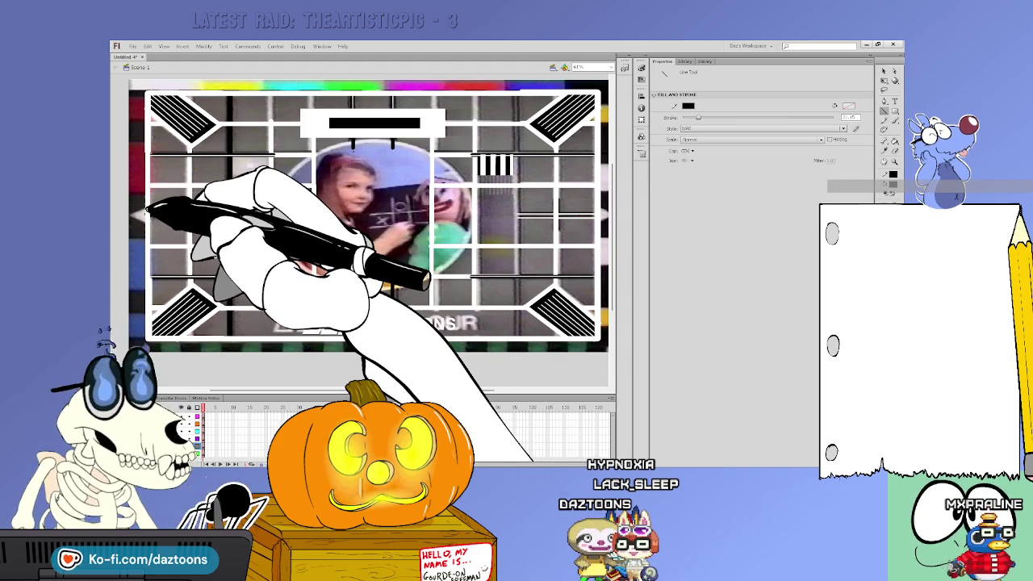
pyautogui.hotkey('ctrl', 'z')
pyautogui.hotkey('ctrl', 'z')
pyautogui.hotkey('ctrl', 'z')
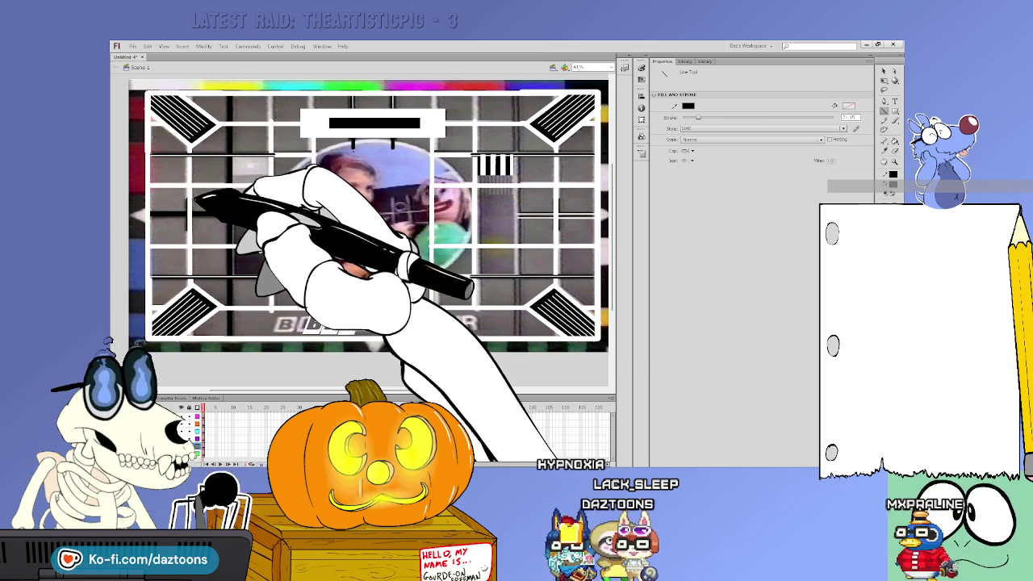
pyautogui.hotkey('ctrl', 'a')
pyautogui.press('Delete')
pyautogui.hotkey('ctrl', 'a')
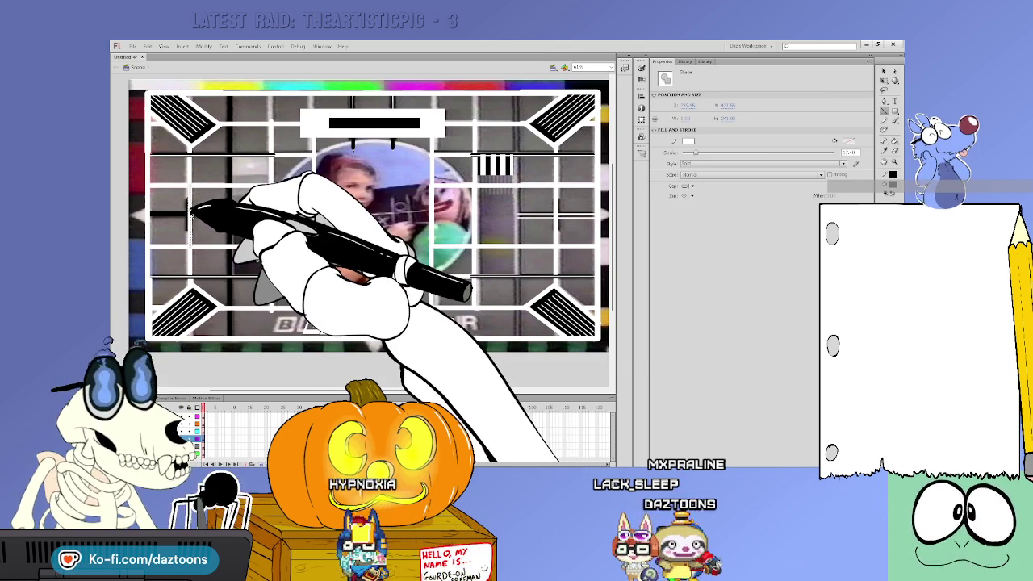
pyautogui.press('Delete')
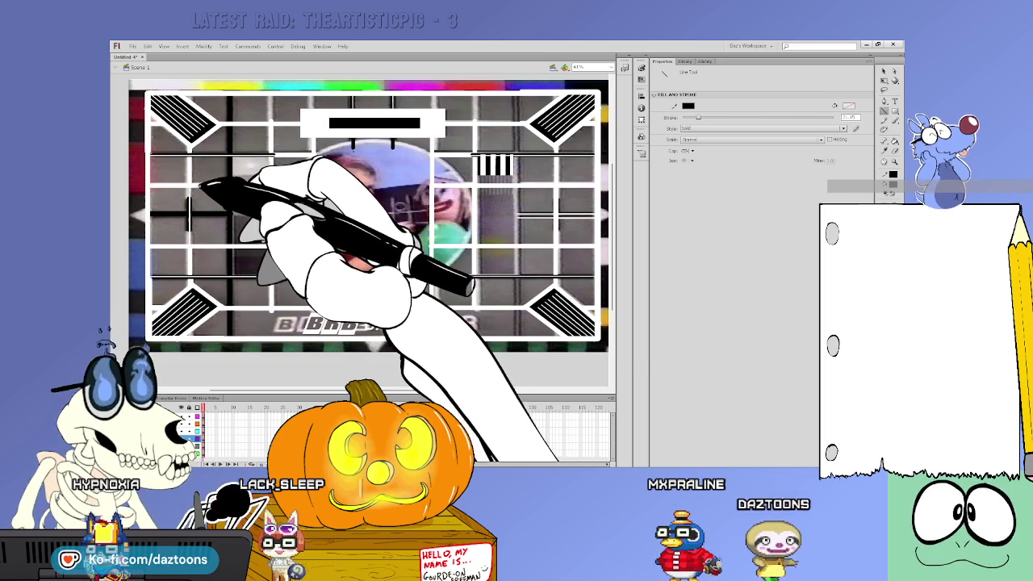
pyautogui.press('b')
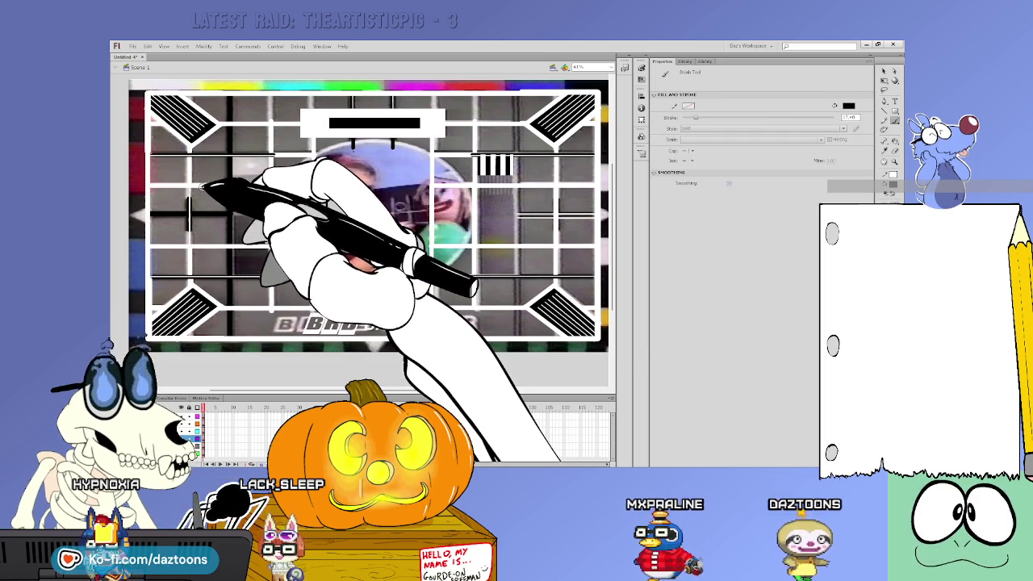
pyautogui.press('n')
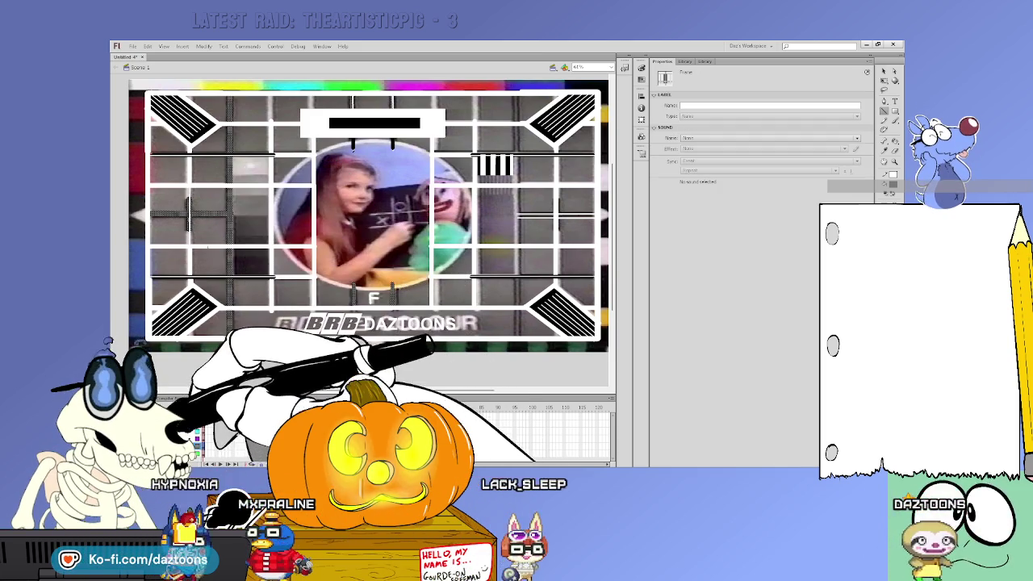
pyautogui.click(190, 212)
# Step: Copy the left edge pointer shape over to the right edge of the grid
pyautogui.press('n')
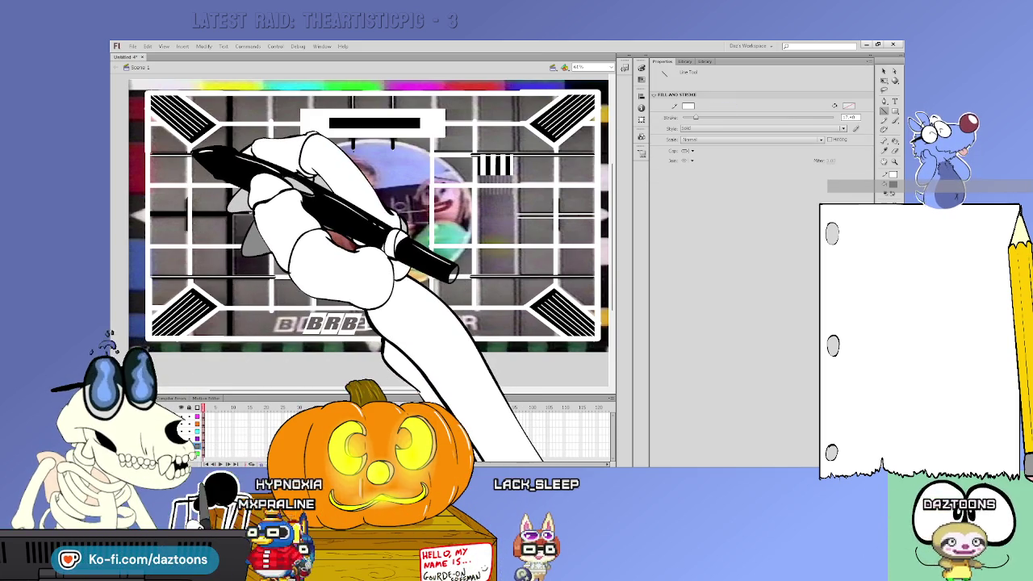
pyautogui.click(185, 415)
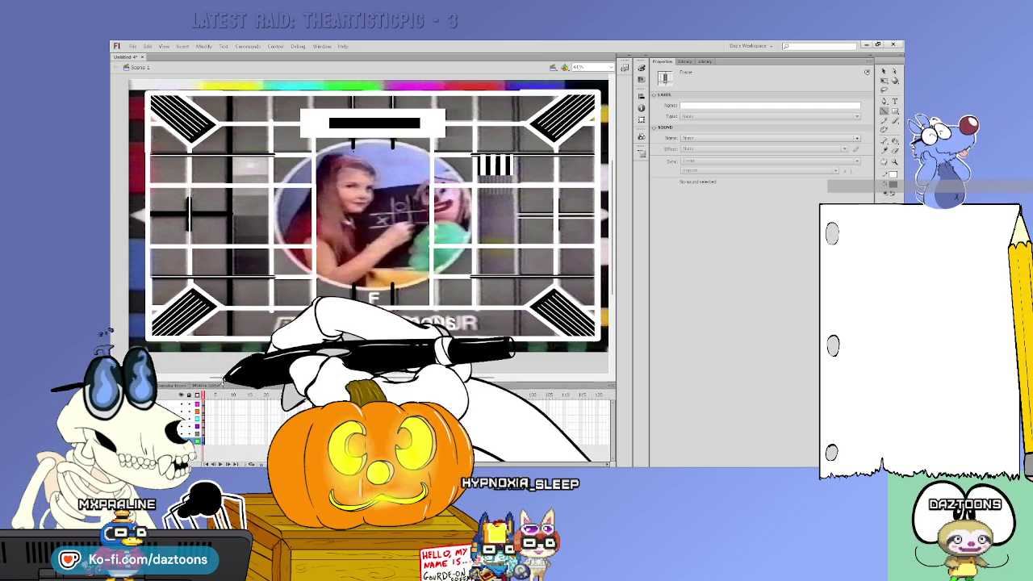
pyautogui.press('Escape')
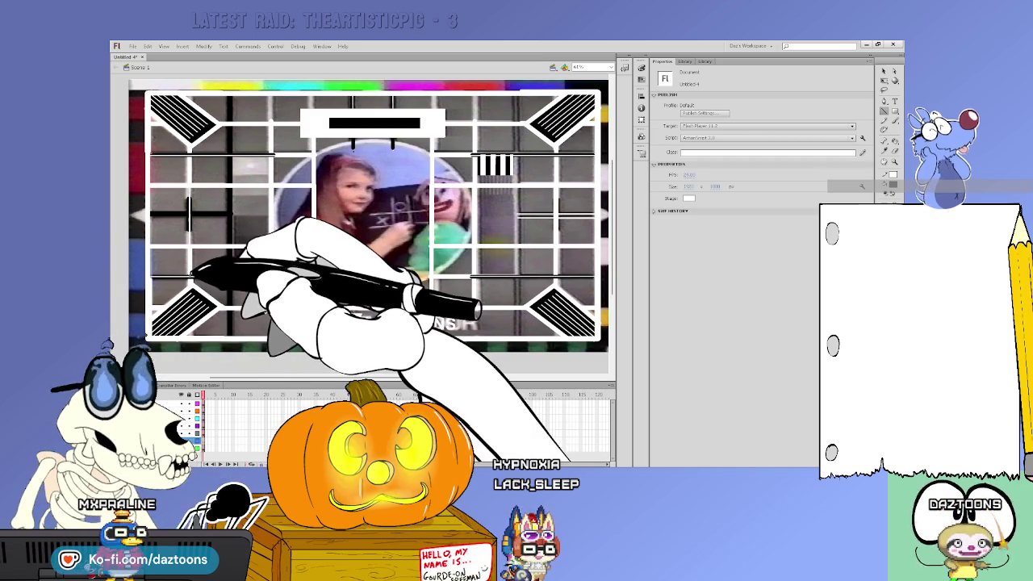
pyautogui.press('n')
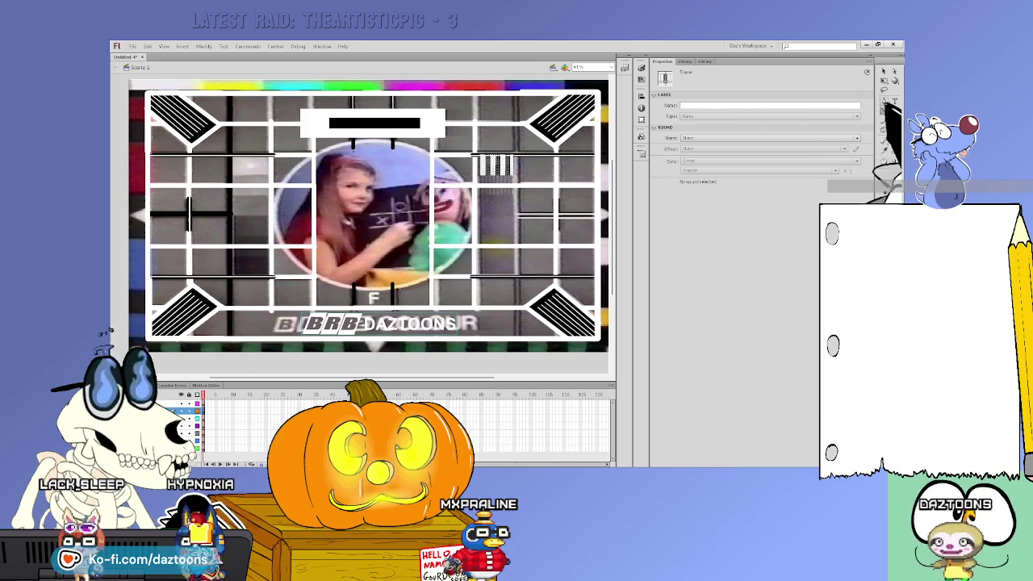
pyautogui.press('n')
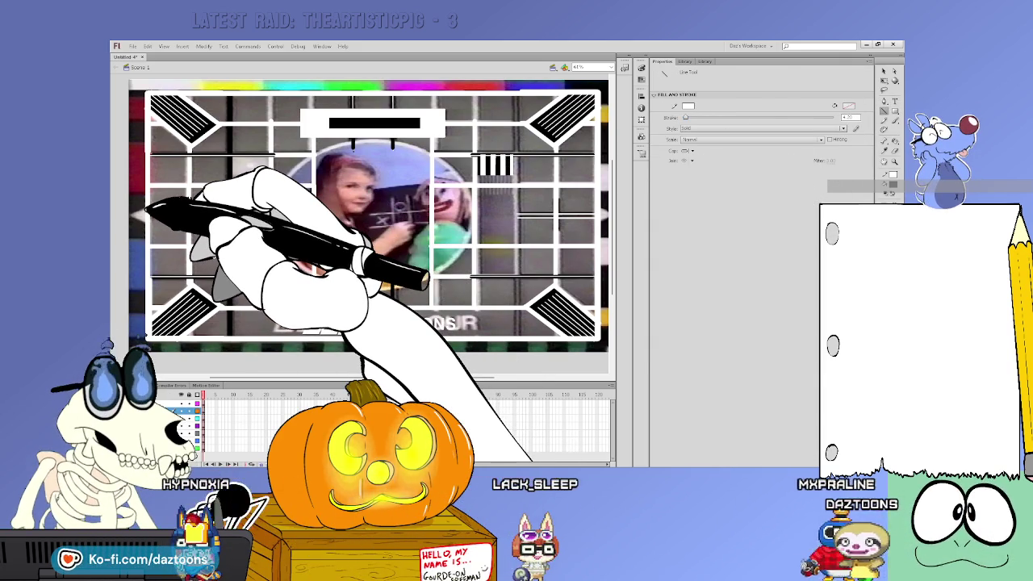
pyautogui.press('v')
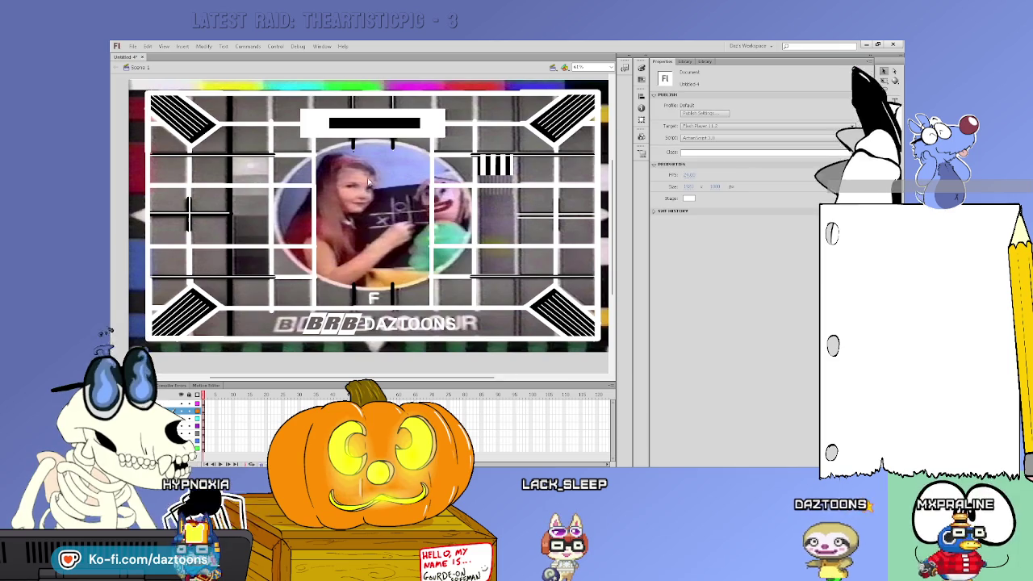
pyautogui.click(234, 238)
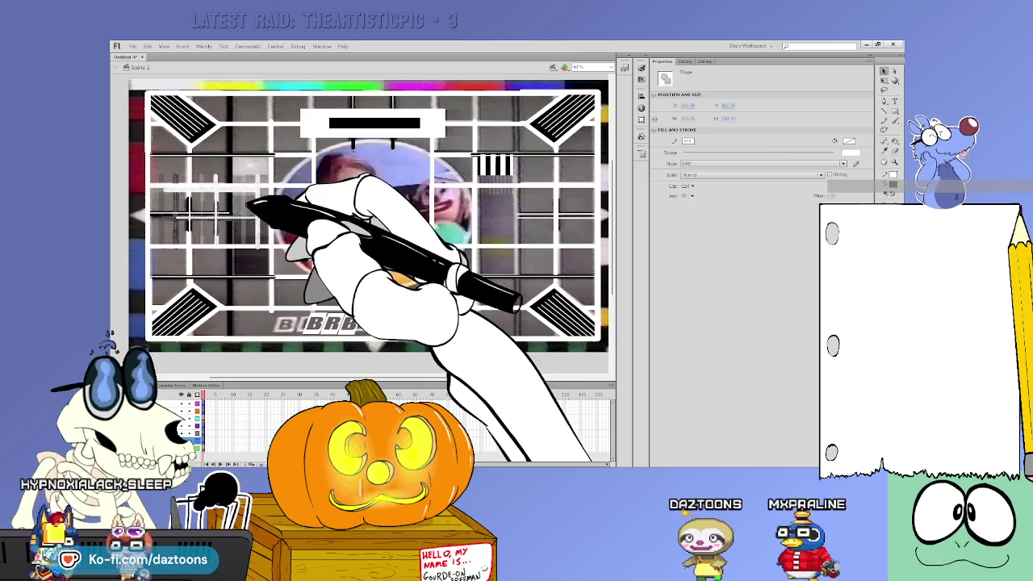
pyautogui.moveTo(242, 208); pyautogui.dragTo(601, 224)
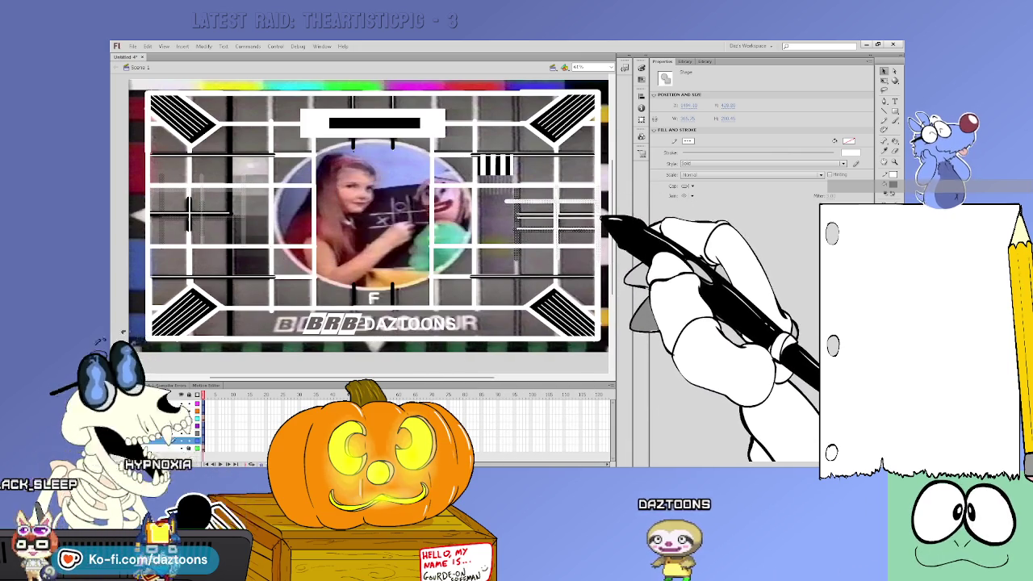
pyautogui.hscroll(3, 434, 386)
pyautogui.hscroll(2, 433, 386)
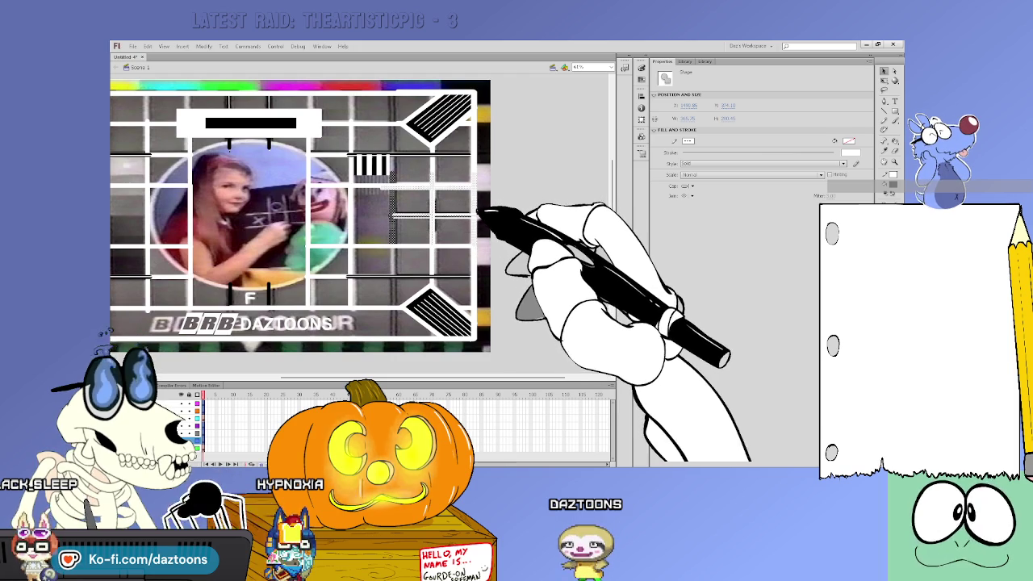
pyautogui.click(460, 215)
pyautogui.click(461, 214)
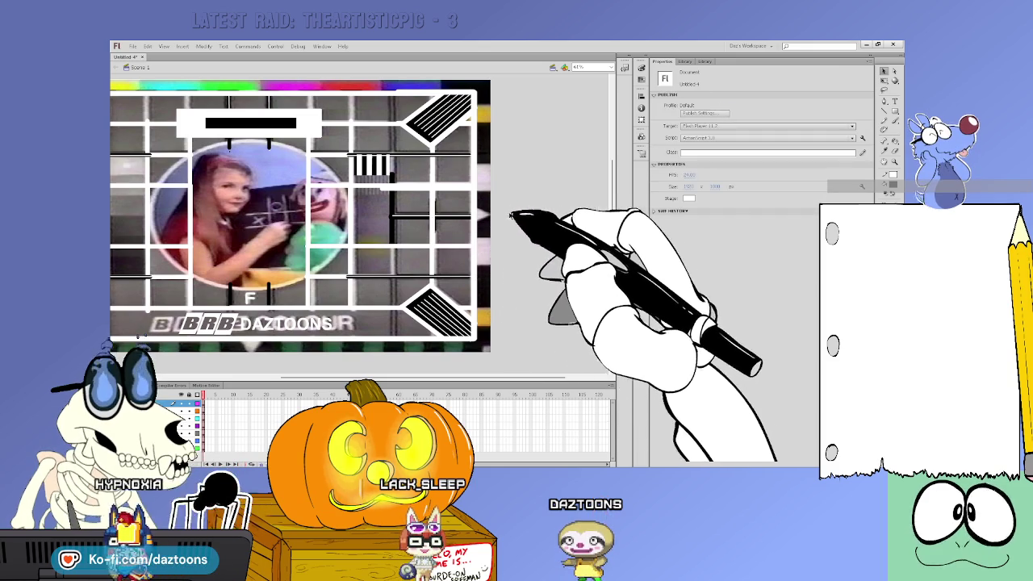
pyautogui.click(437, 228)
pyautogui.click(439, 235)
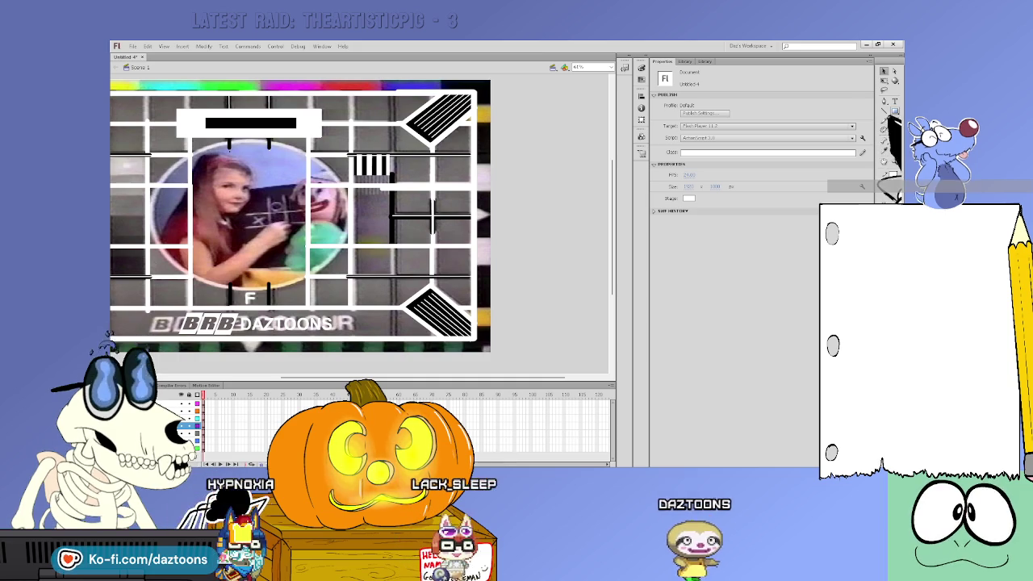
pyautogui.click(885, 111)
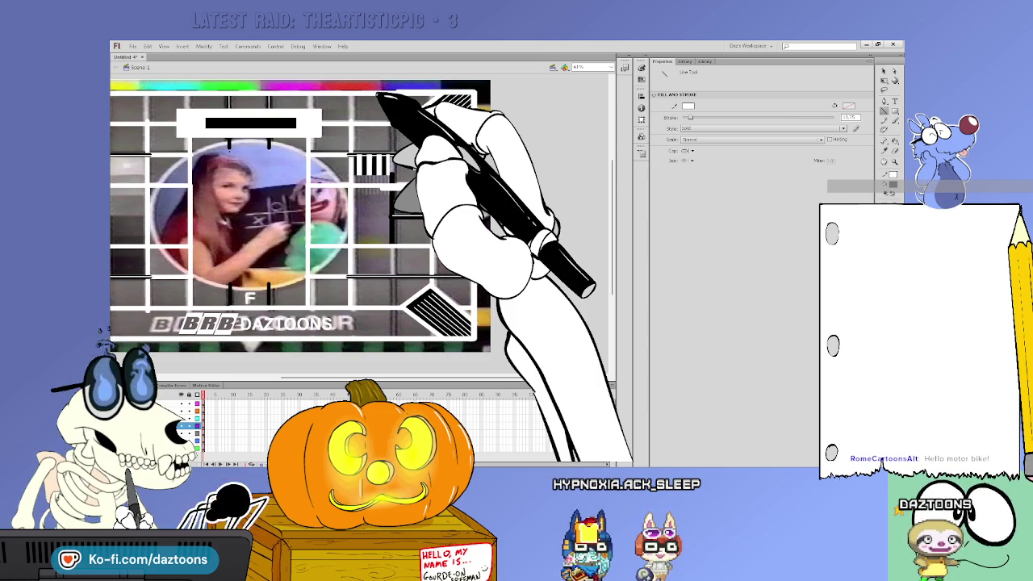
pyautogui.click(688, 106)
# Step: Set the line colour to black and draw the vertical line down the right grid column
pyautogui.click(683, 129)
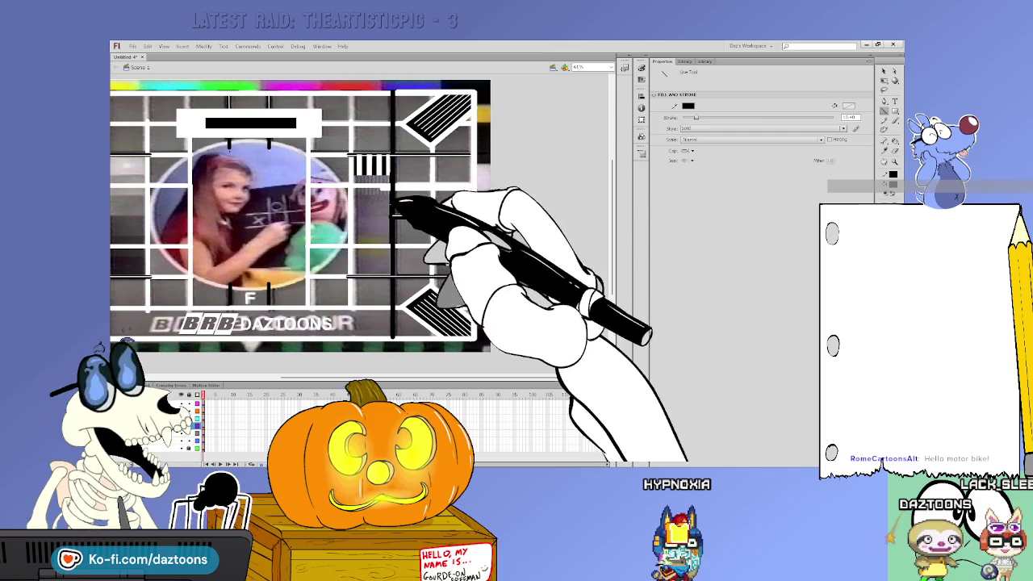
pyautogui.hotkey('ctrl', 'a')
pyautogui.hotkey('ctrl', 'shift', 'a')
pyautogui.hotkey('ctrl', 'a')
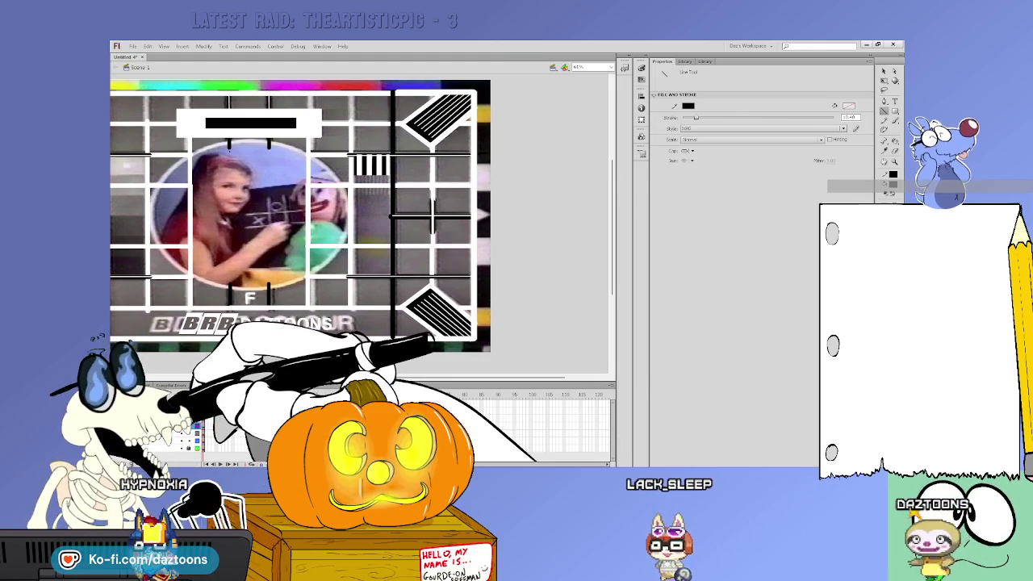
pyautogui.click(198, 400)
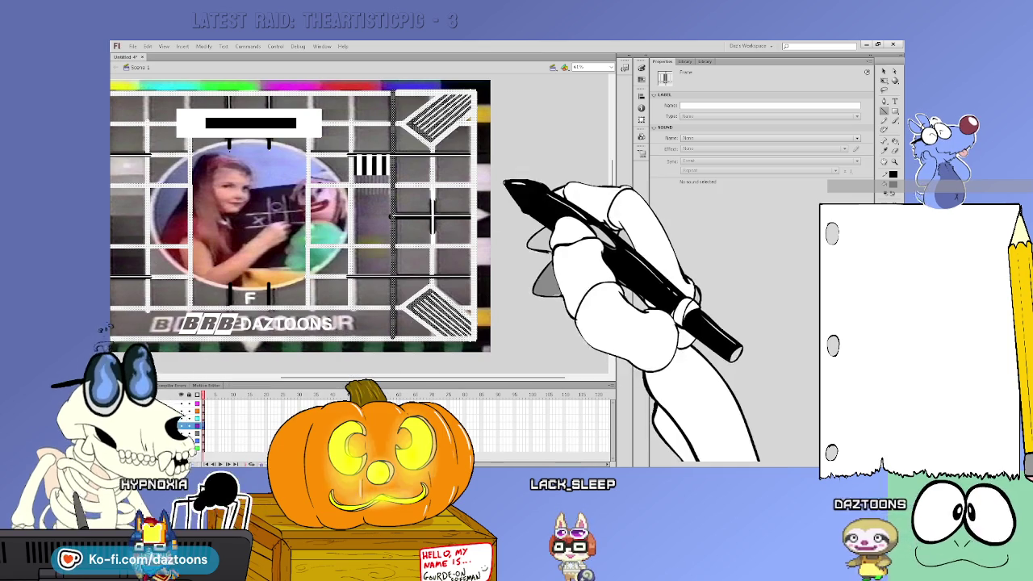
pyautogui.hotkey('ctrl', 'a')
pyautogui.press('n')
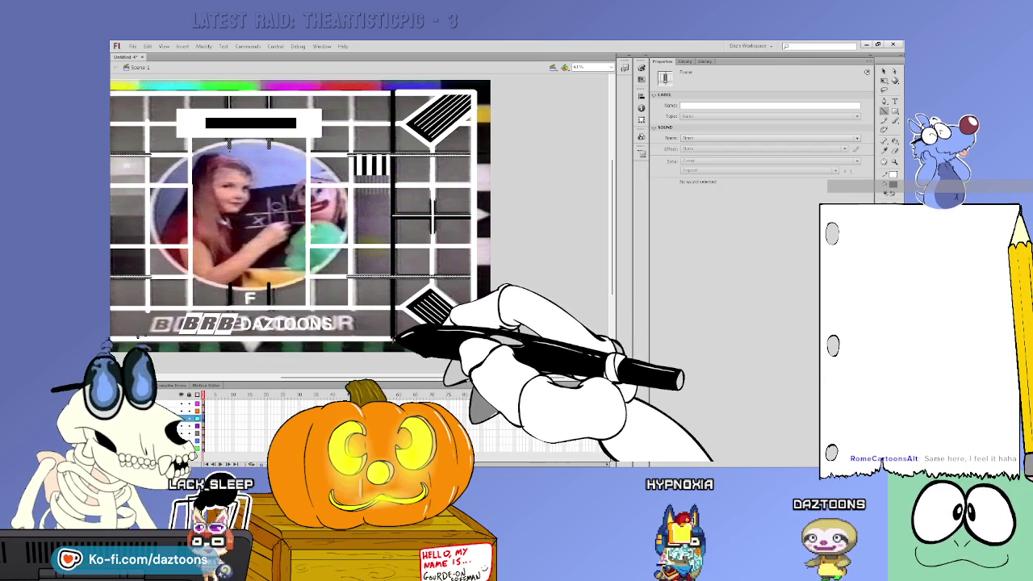
# Step: Select the right vertical line's segments and scroll back to view the whole card
pyautogui.hotkey('ctrl', 'a')
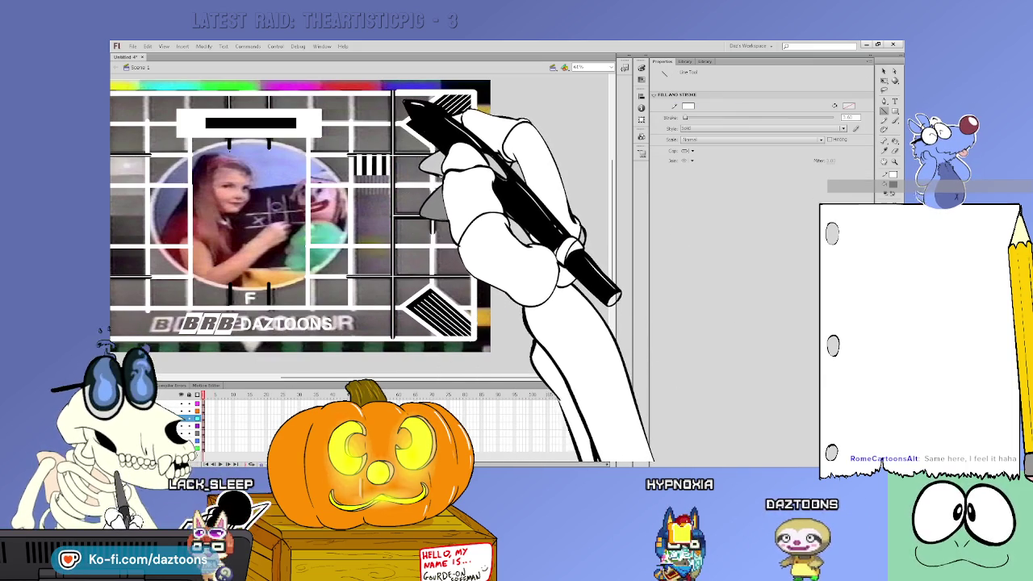
pyautogui.click(394, 113)
pyautogui.click(397, 116)
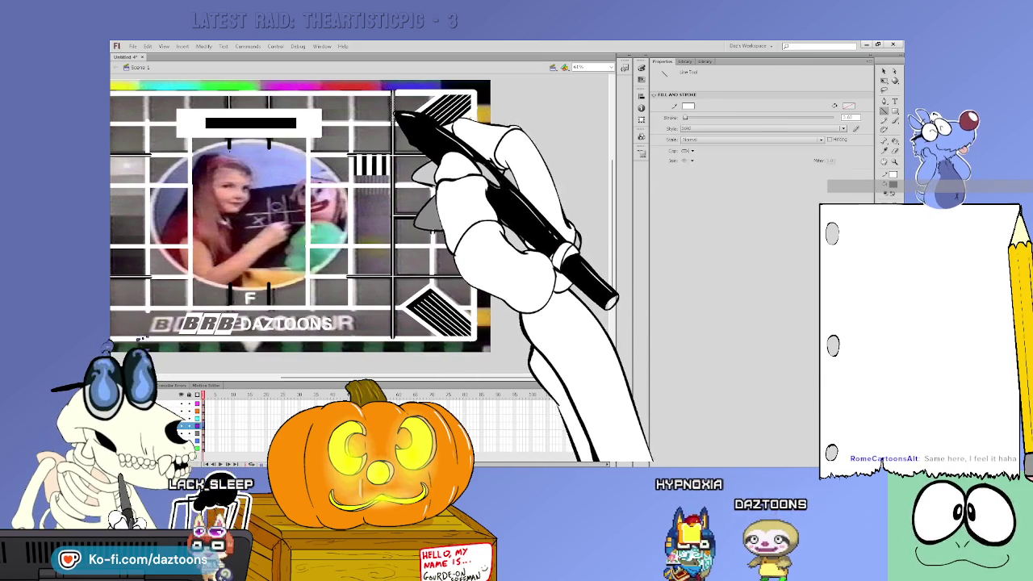
pyautogui.press('n')
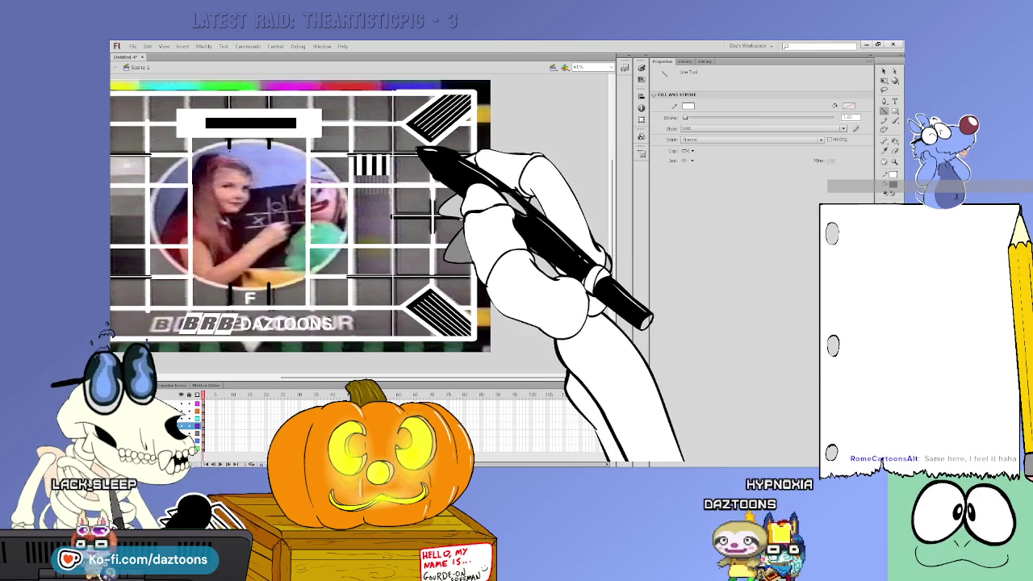
pyautogui.press('F6')
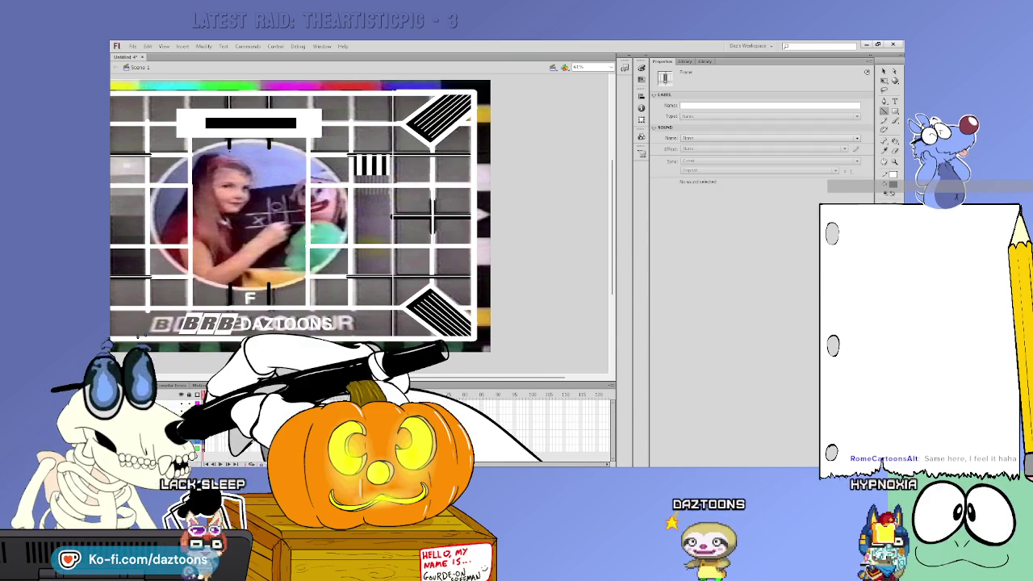
pyautogui.click(519, 150)
pyautogui.hscroll(-3, 390, 381)
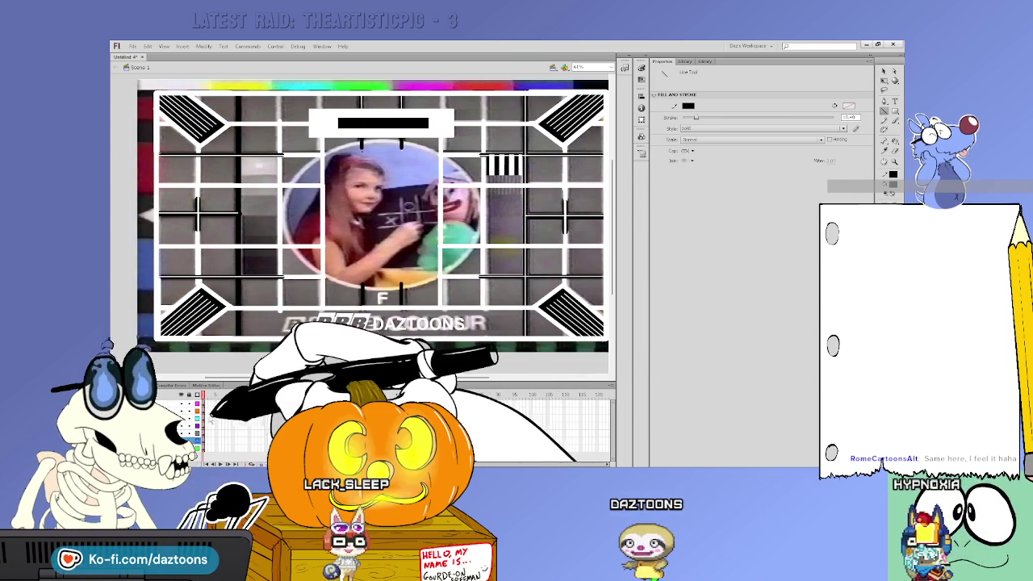
# Step: Select shapes on the stage and thin the Line tool stroke to about 0.75
pyautogui.click(231, 254)
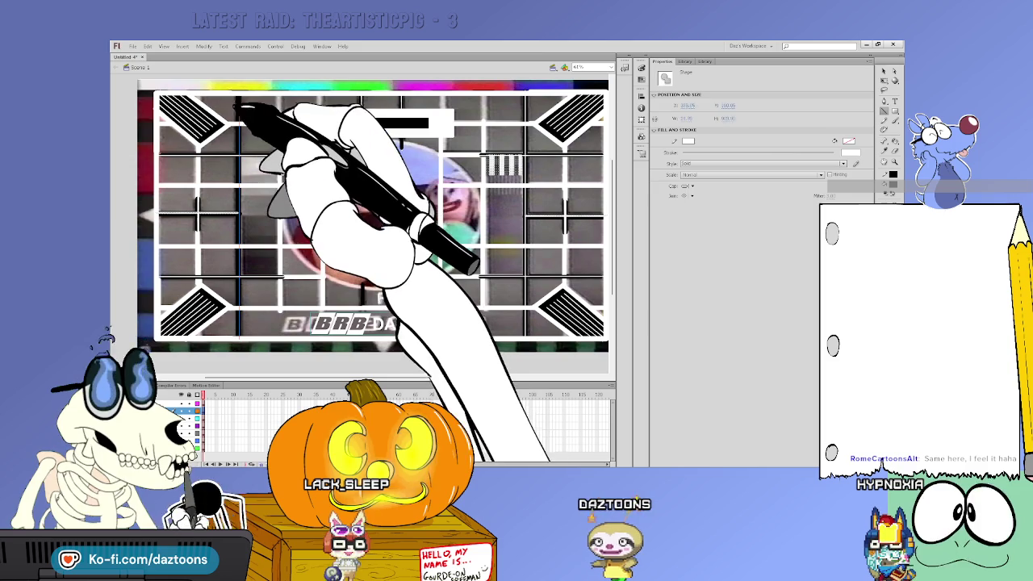
pyautogui.click(238, 105)
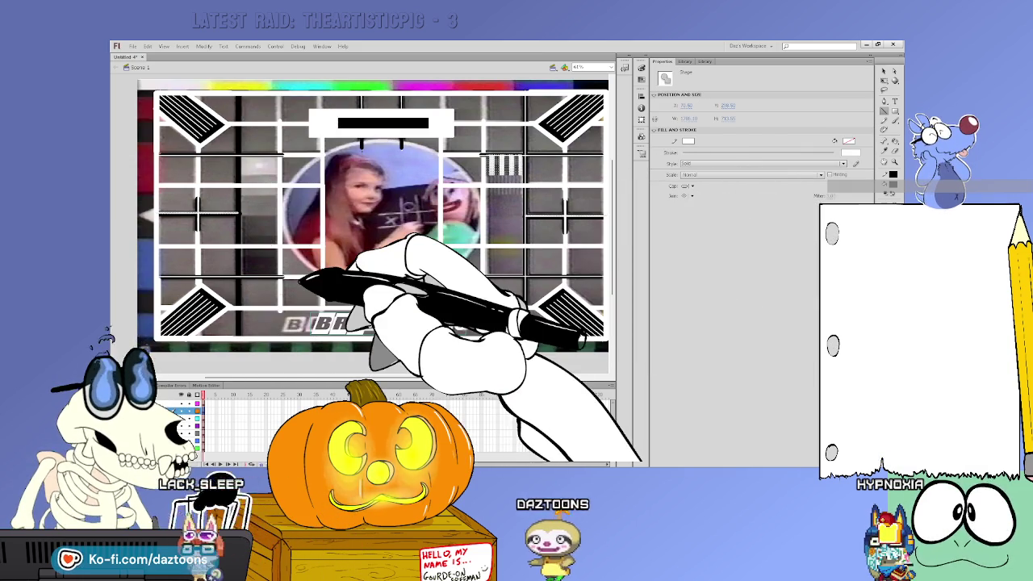
pyautogui.click(885, 110)
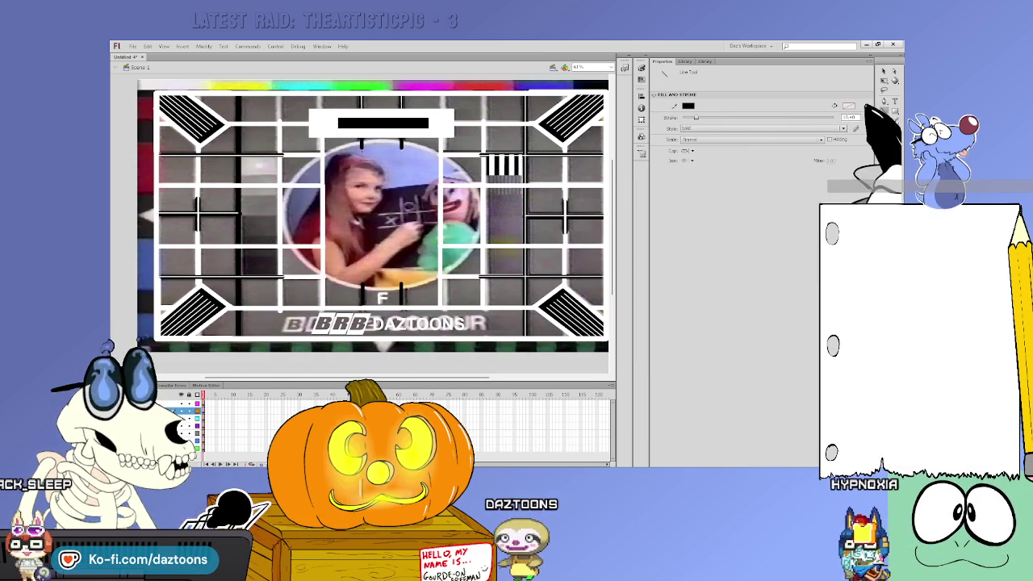
pyautogui.moveTo(696, 118); pyautogui.dragTo(686, 117)
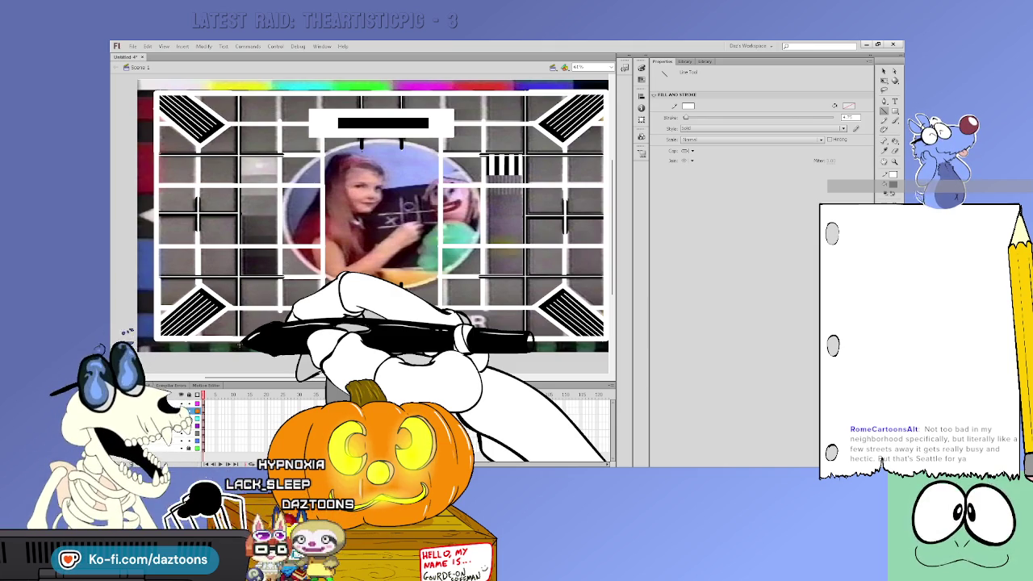
# Step: Select the newly placed DAZTOONS shape, then clear the selection
pyautogui.hotkey('ctrl', 'a')
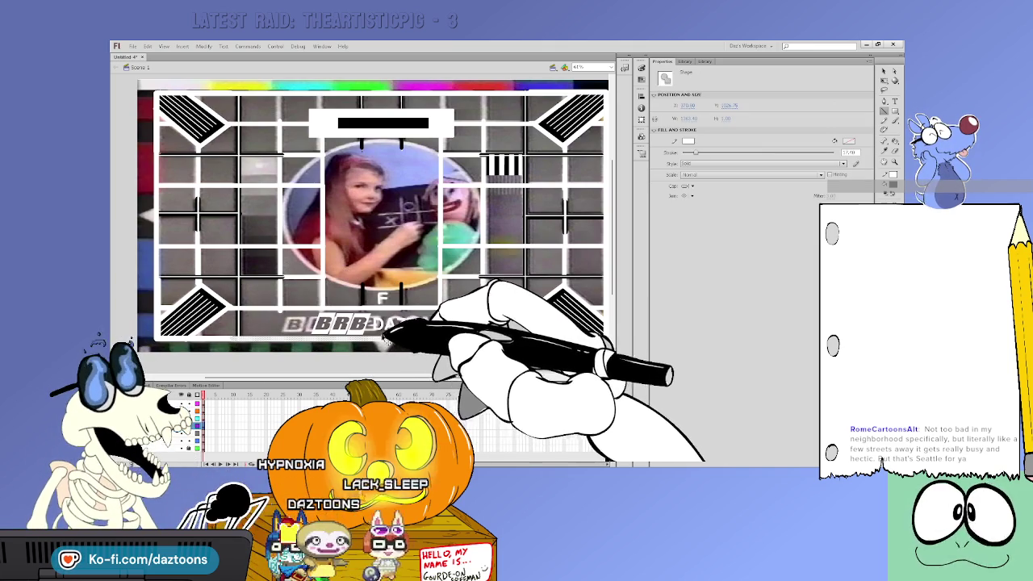
pyautogui.hotkey('ctrl', 'shift', 'a')
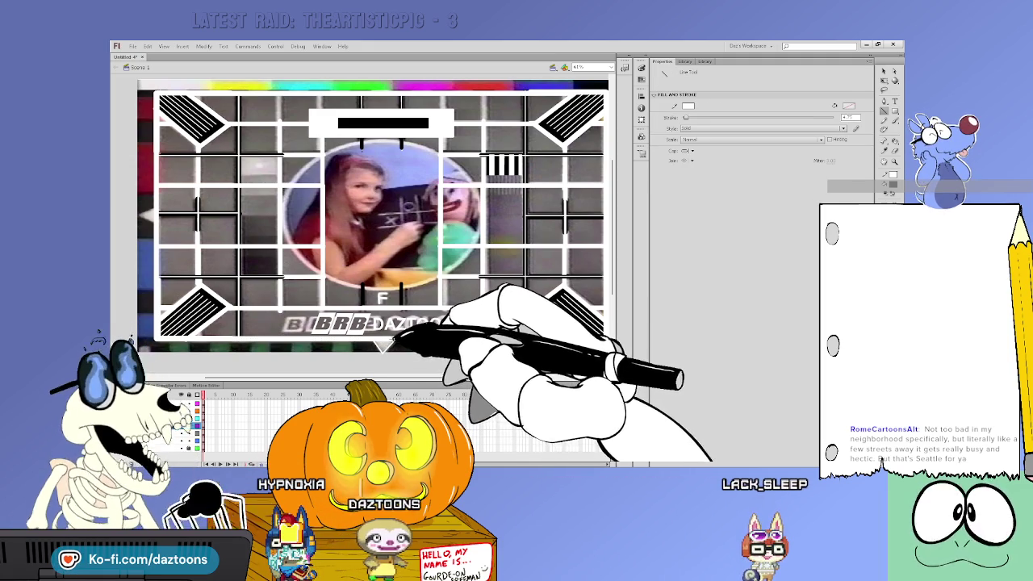
pyautogui.press('s')
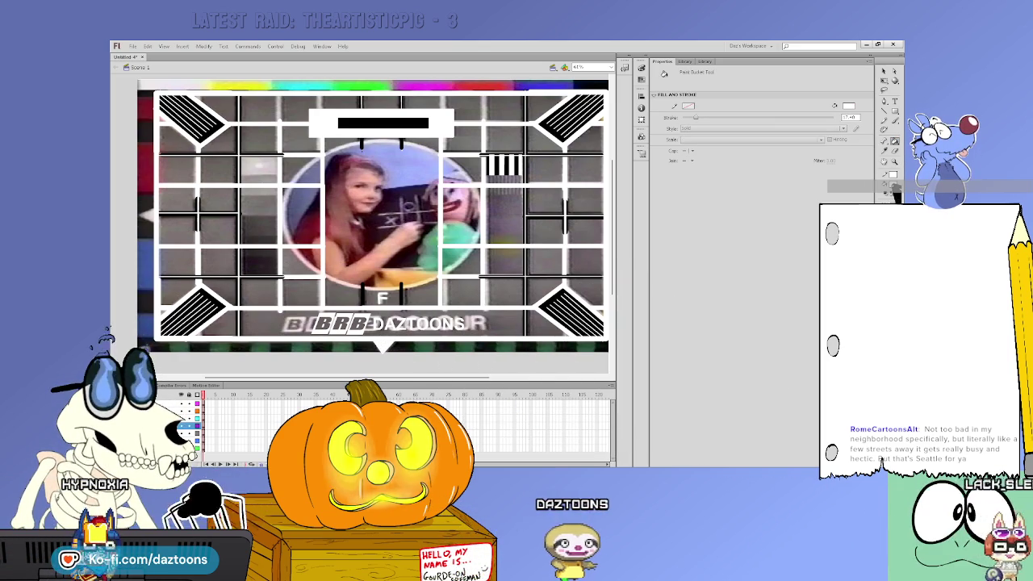
# Step: Fill the caption strip behind BRB DAZTOONS with dark grey
pyautogui.click(658, 230)
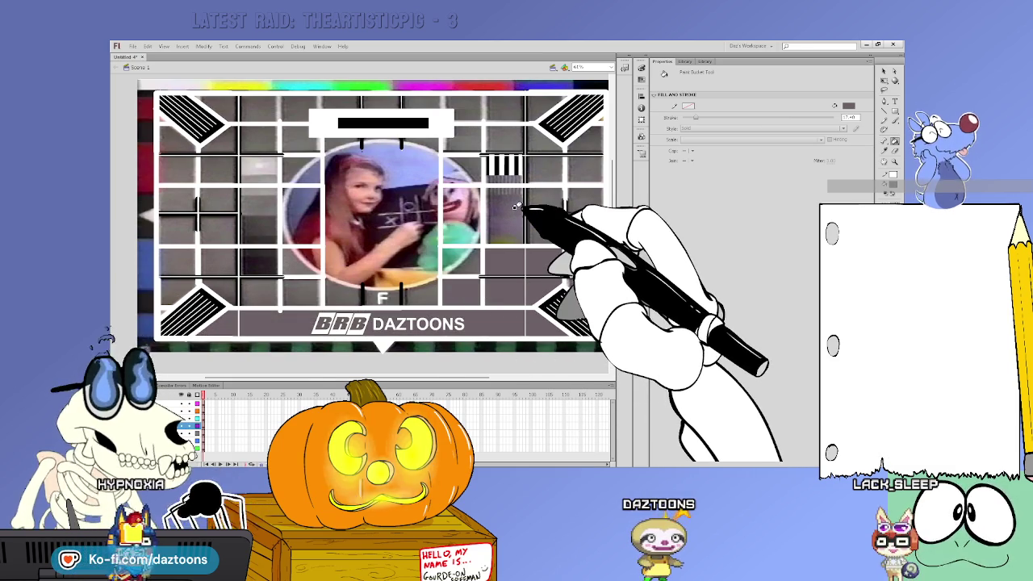
pyautogui.press('v')
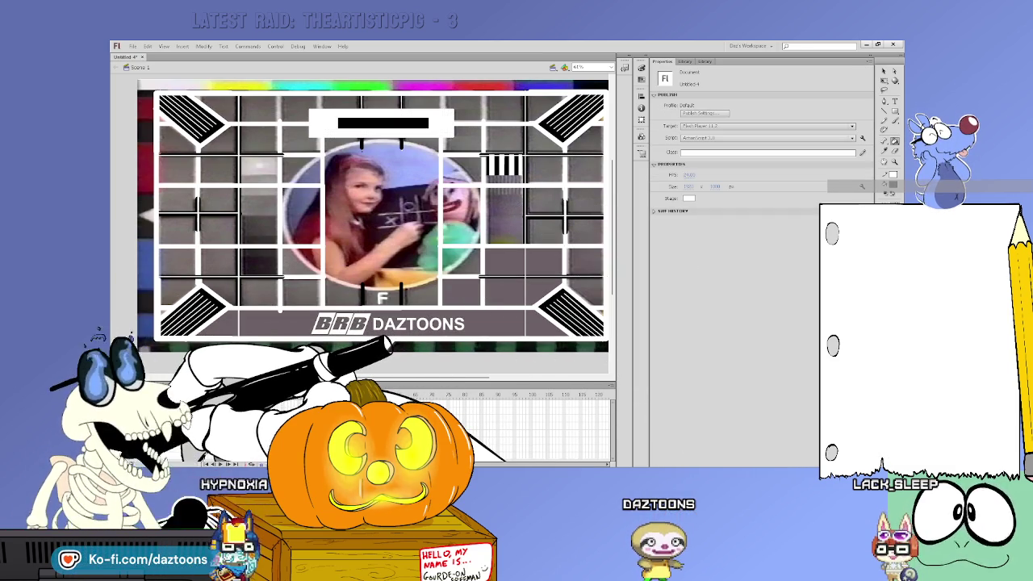
# Step: Draw a grey oval over the test card's central circle and select its fill
pyautogui.press('r')
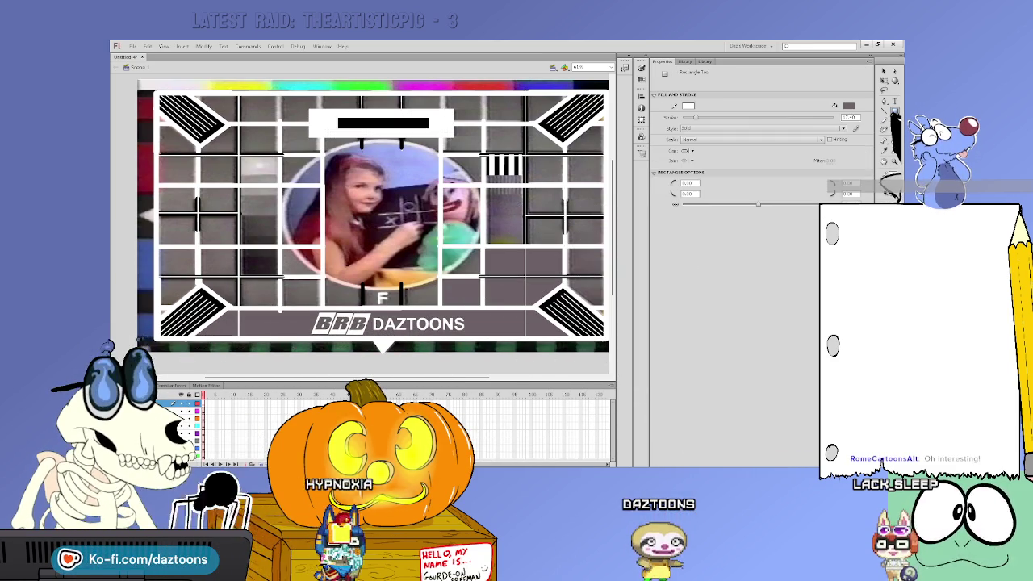
pyautogui.press('o')
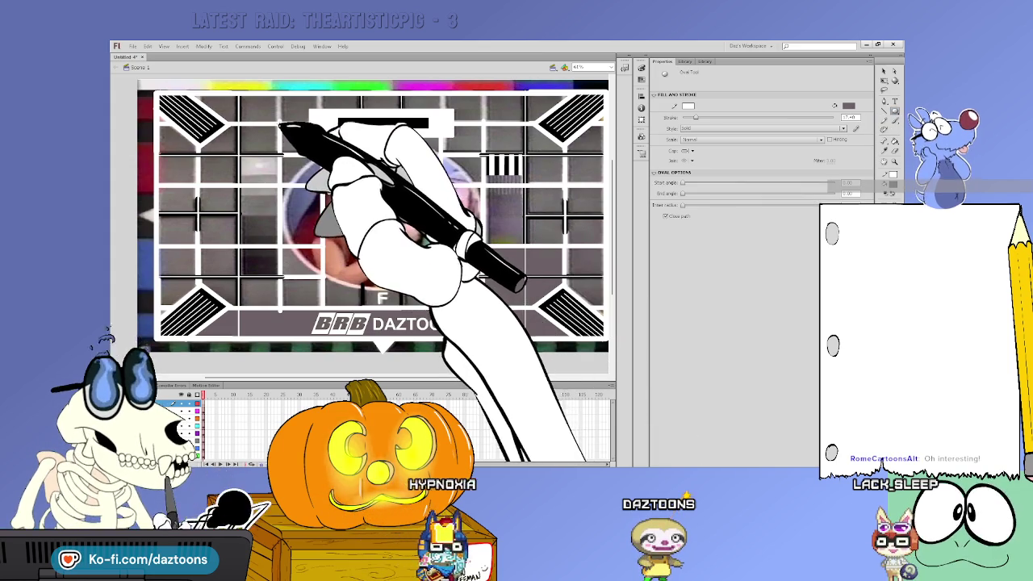
pyautogui.moveTo(287, 125); pyautogui.dragTo(493, 284)
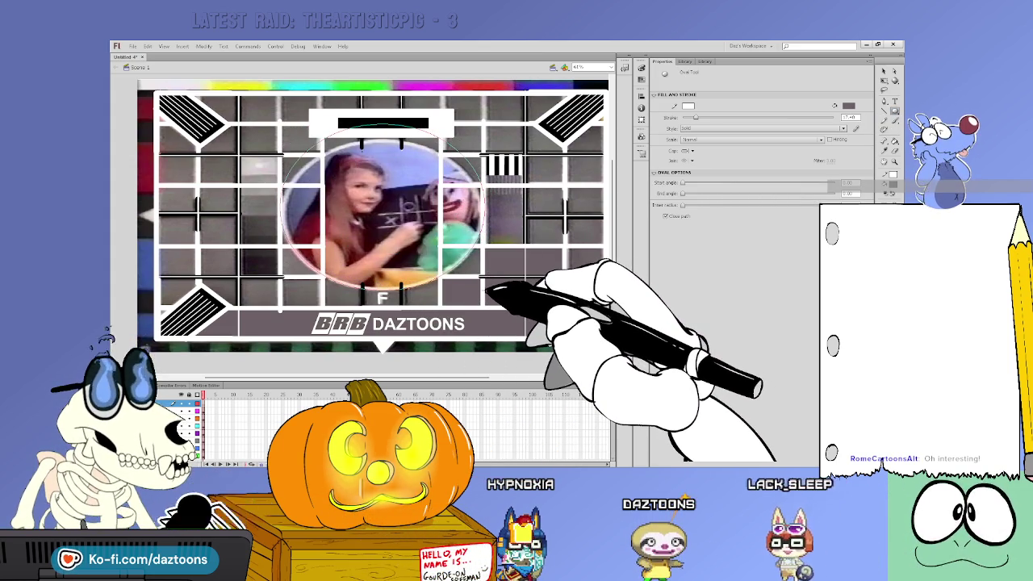
pyautogui.hotkey('ctrl', 'z')
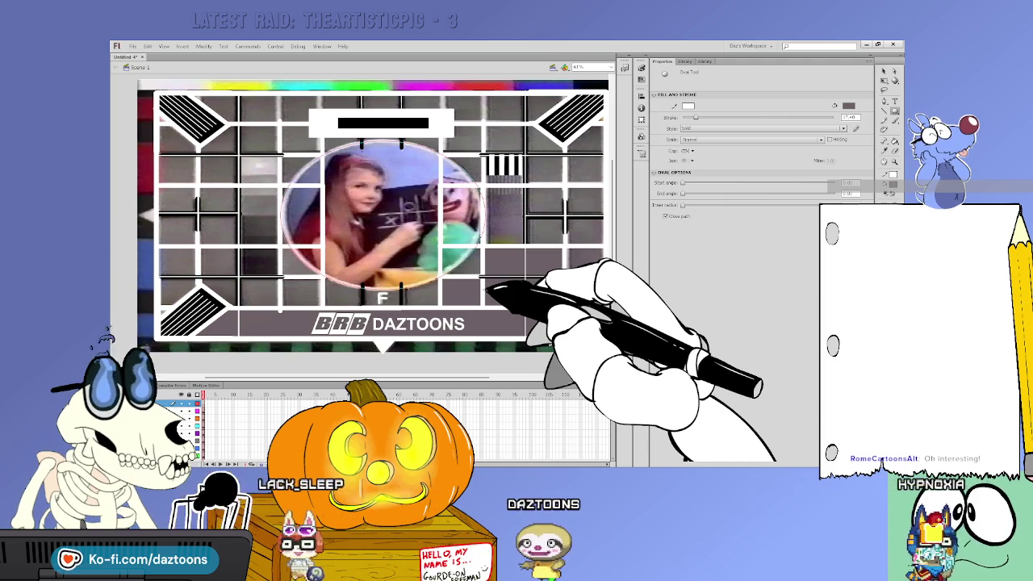
pyautogui.click(883, 71)
pyautogui.click(470, 243)
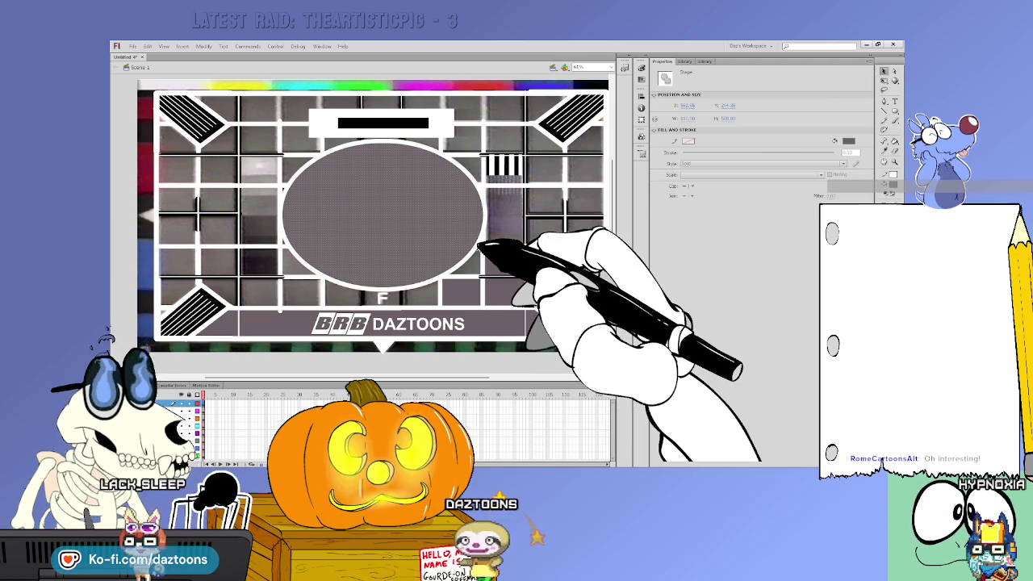
# Step: Delete the grey oval fill so the photo shows inside the central circle
pyautogui.press('Delete')
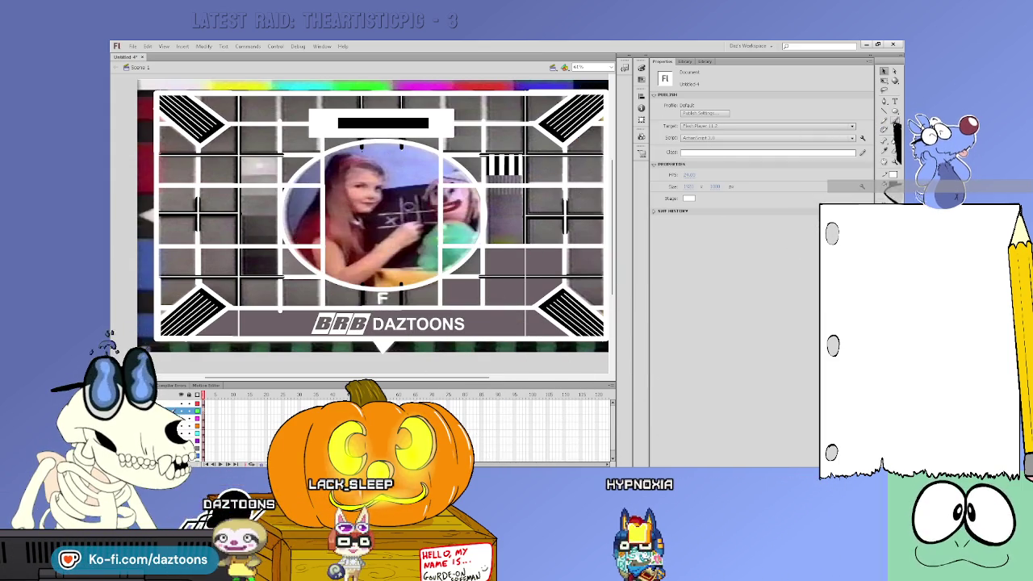
pyautogui.press('o')
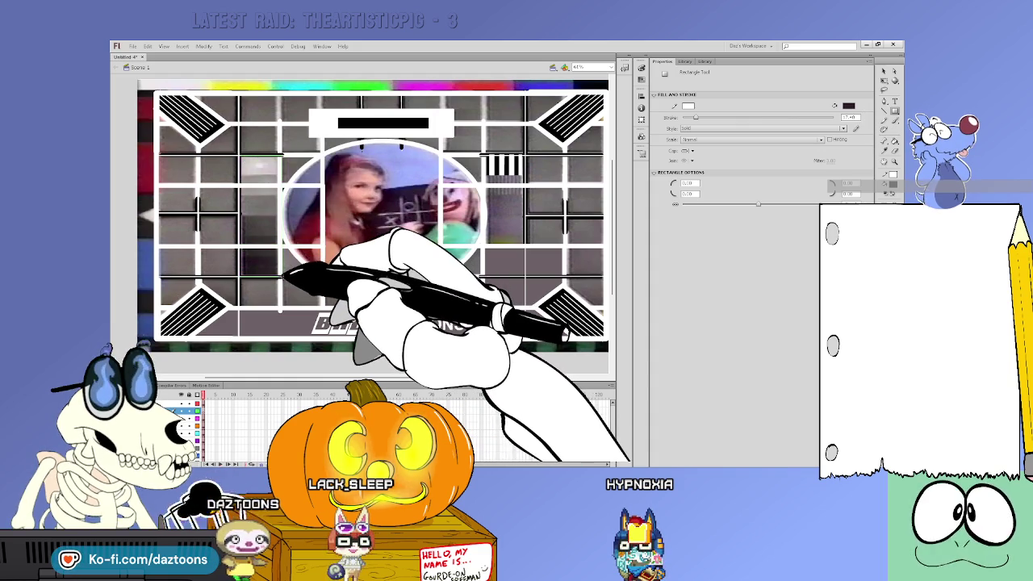
# Step: Draw a tall dark bar left of the central circle and select its grid cells
pyautogui.moveTo(242, 157); pyautogui.dragTo(279, 275)
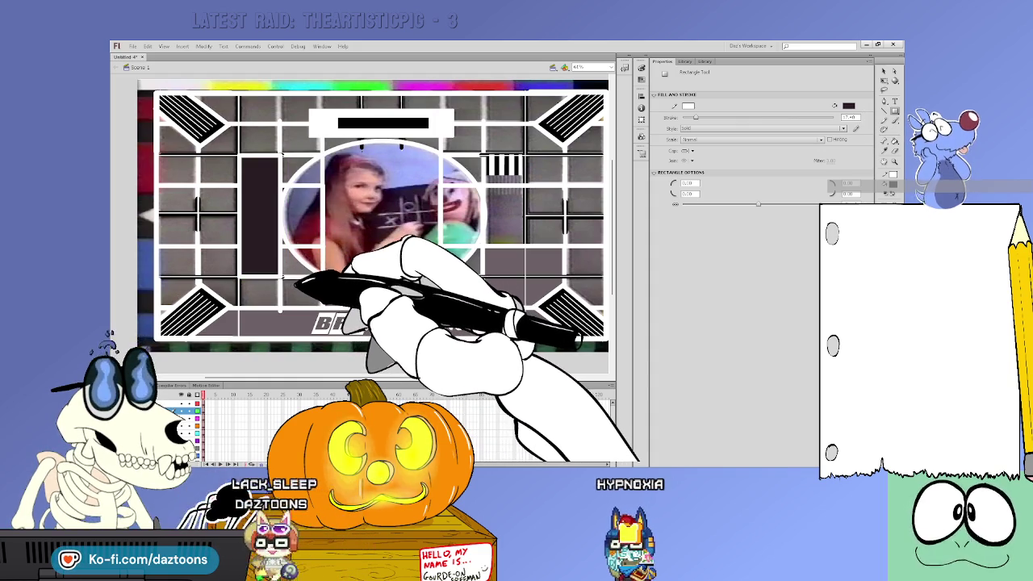
pyautogui.hotkey('ctrl', 'a')
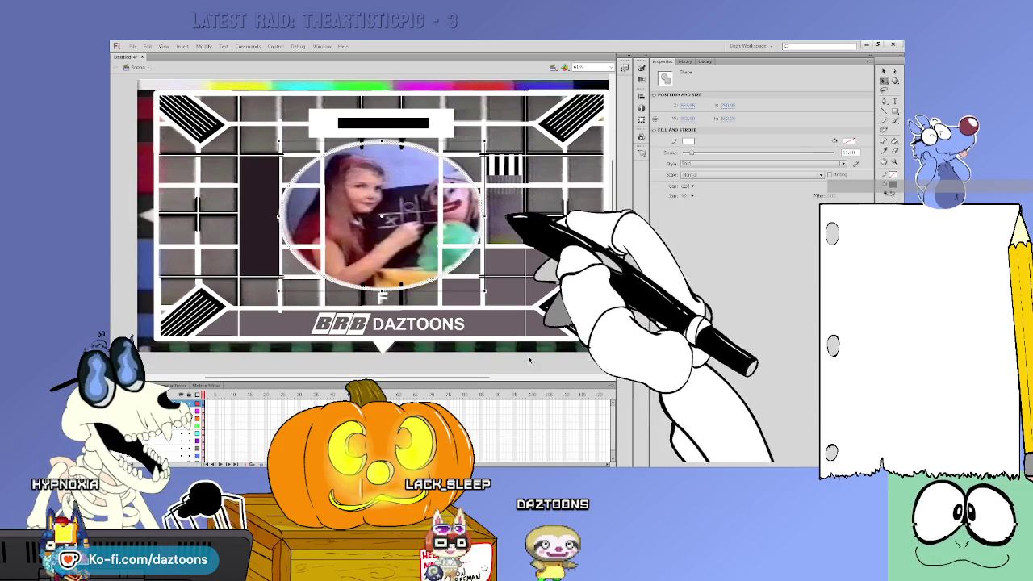
pyautogui.click(573, 356)
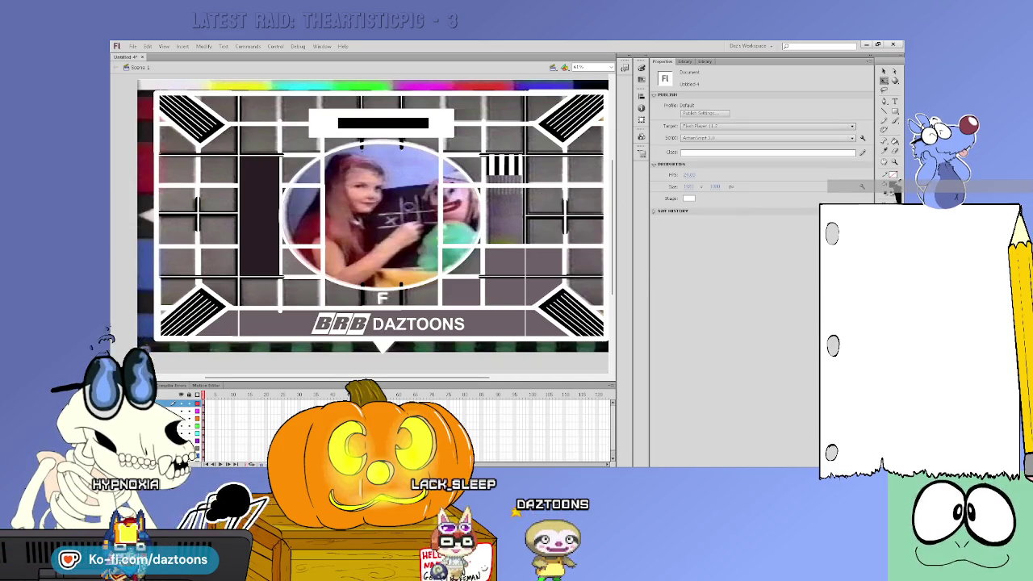
pyautogui.press('b')
pyautogui.click(277, 264)
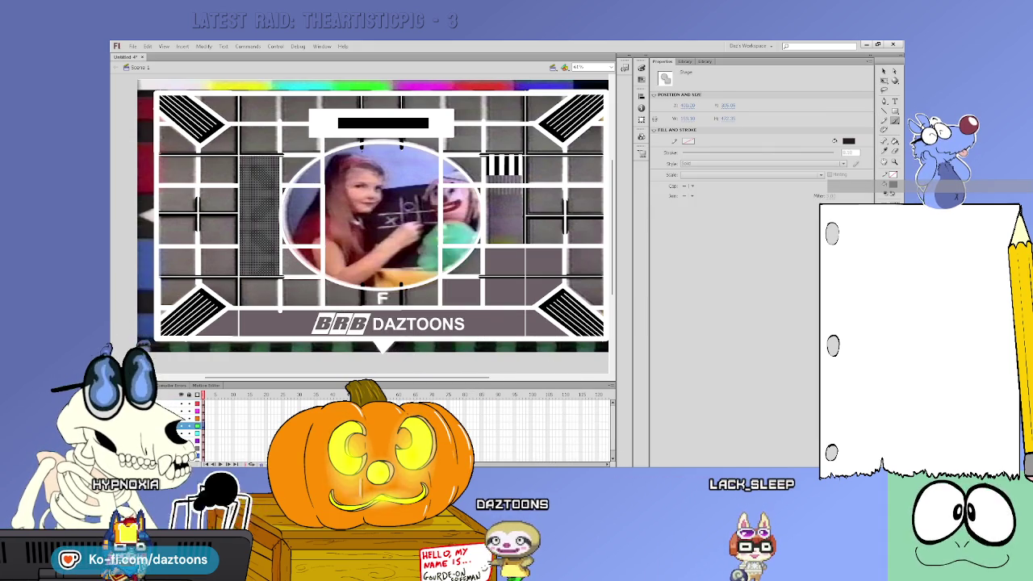
pyautogui.click(243, 252)
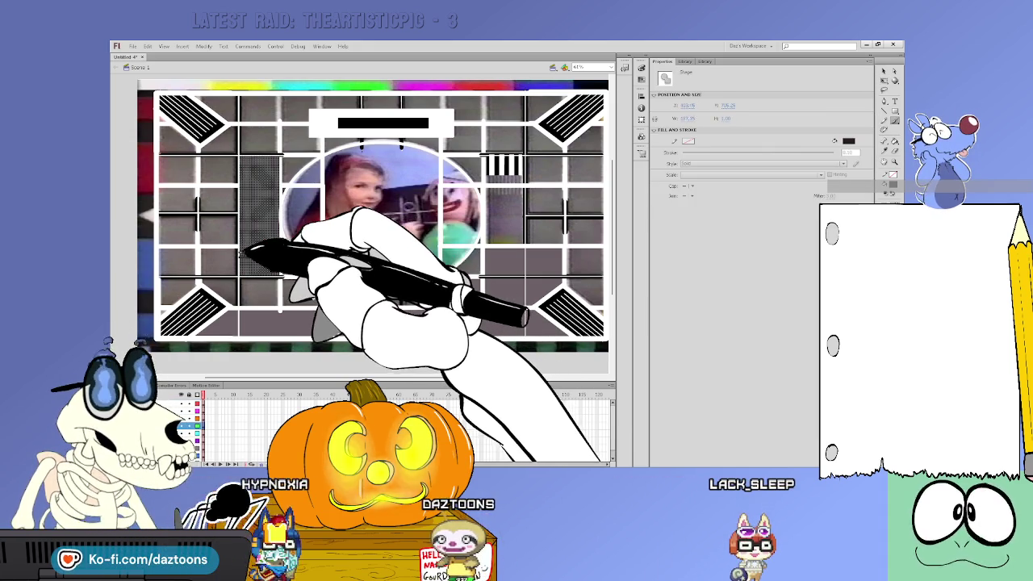
pyautogui.click(248, 240)
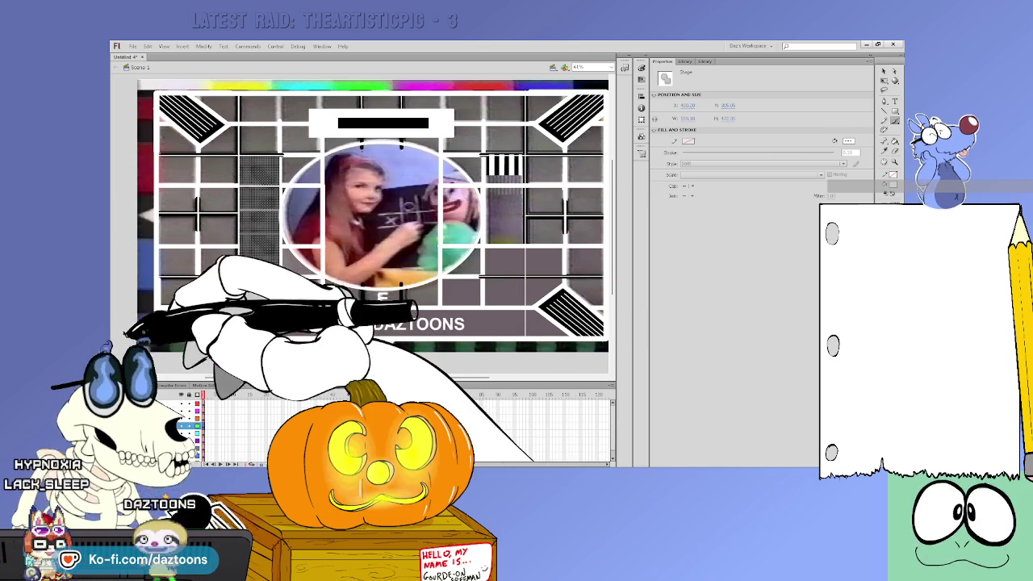
pyautogui.hotkey('ctrl', 'shift', 'a')
pyautogui.press('k')
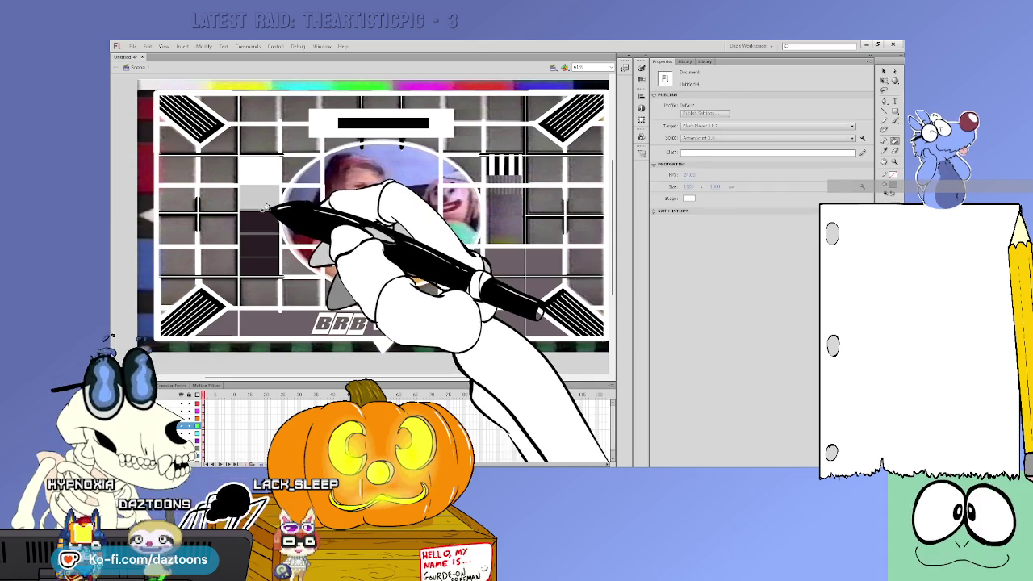
# Step: Shade the bar's cells in greys stepping from light at top to near-black below
pyautogui.click(263, 222)
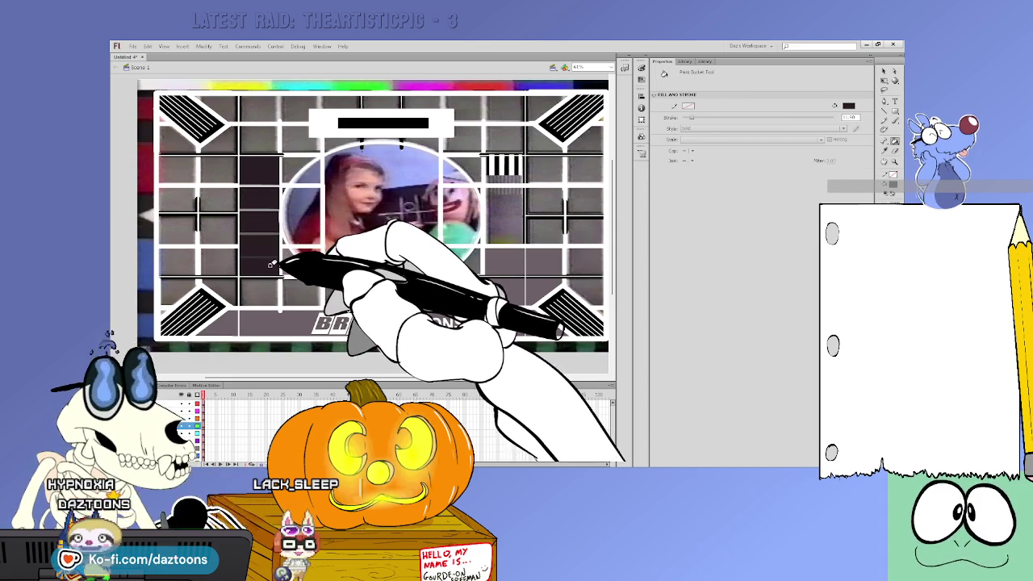
pyautogui.press('v')
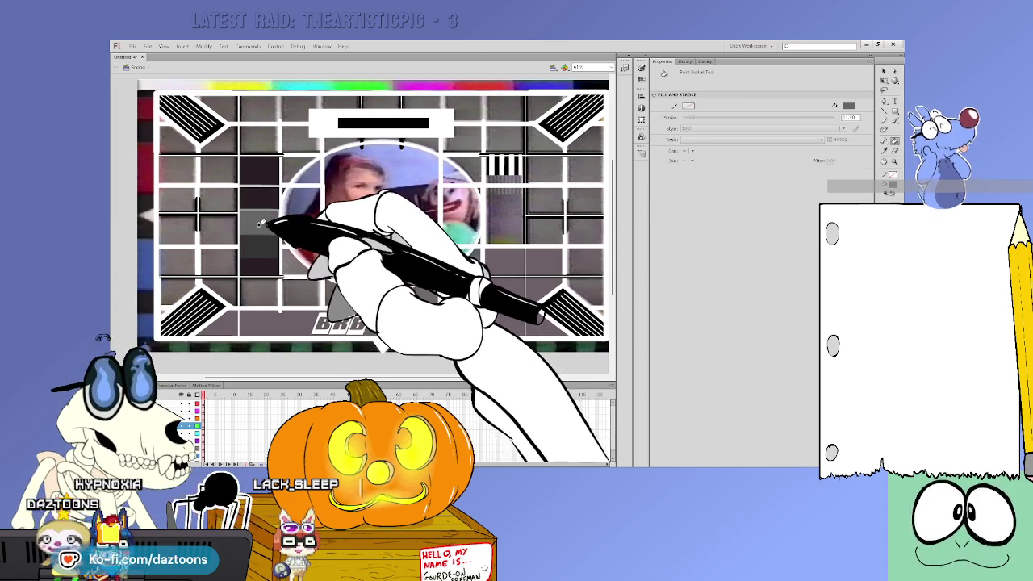
pyautogui.click(259, 194)
pyautogui.click(259, 168)
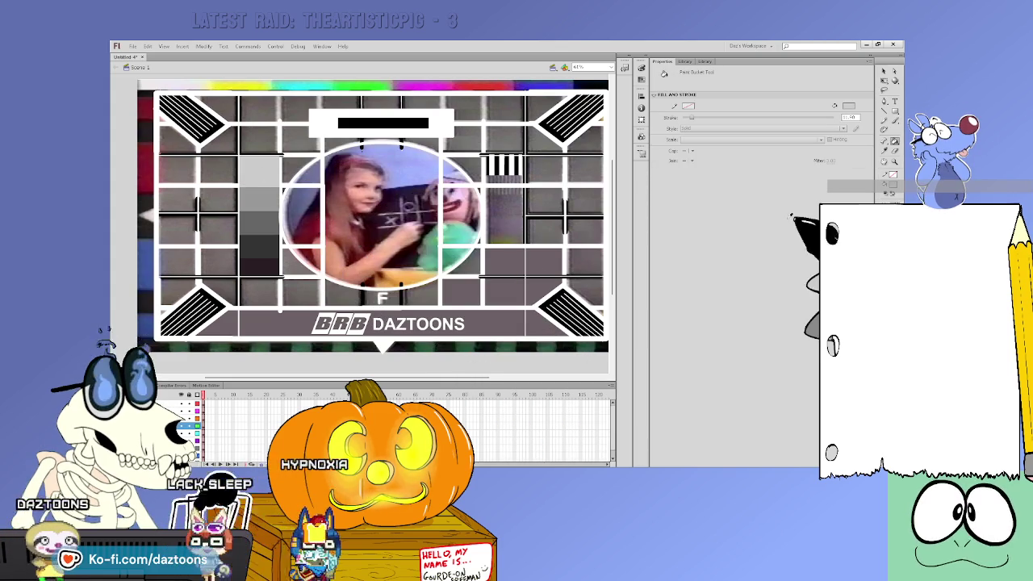
pyautogui.click(274, 171)
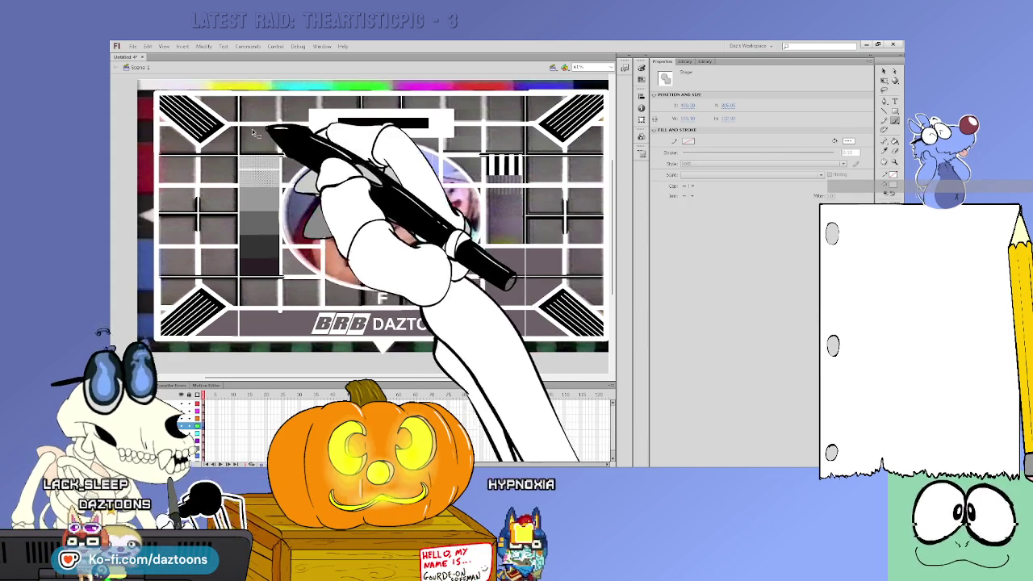
# Step: Select the small pointer below the stage and drag it to reshape it toward the left edge
pyautogui.click(137, 250)
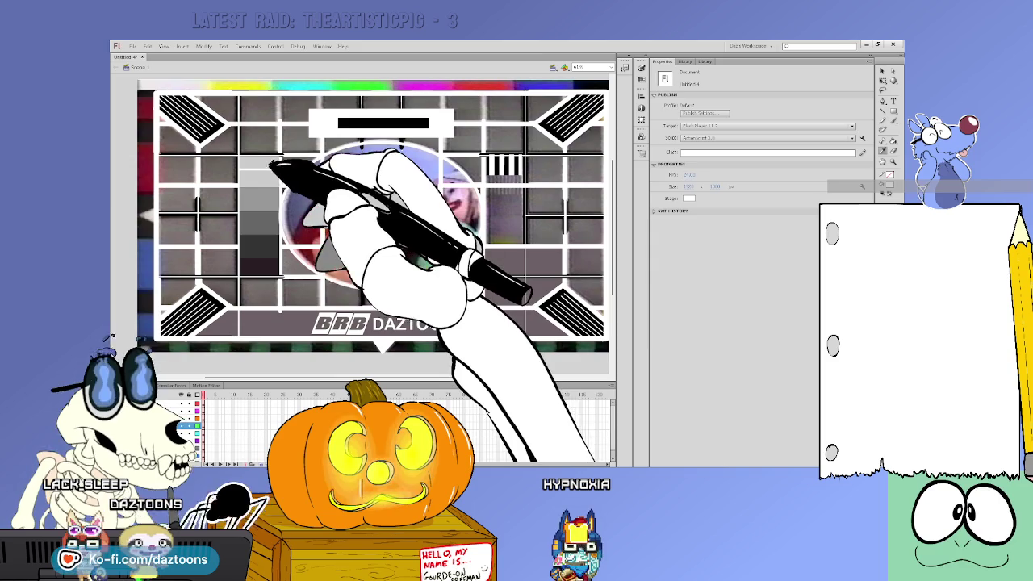
pyautogui.press('k')
pyautogui.click(393, 349)
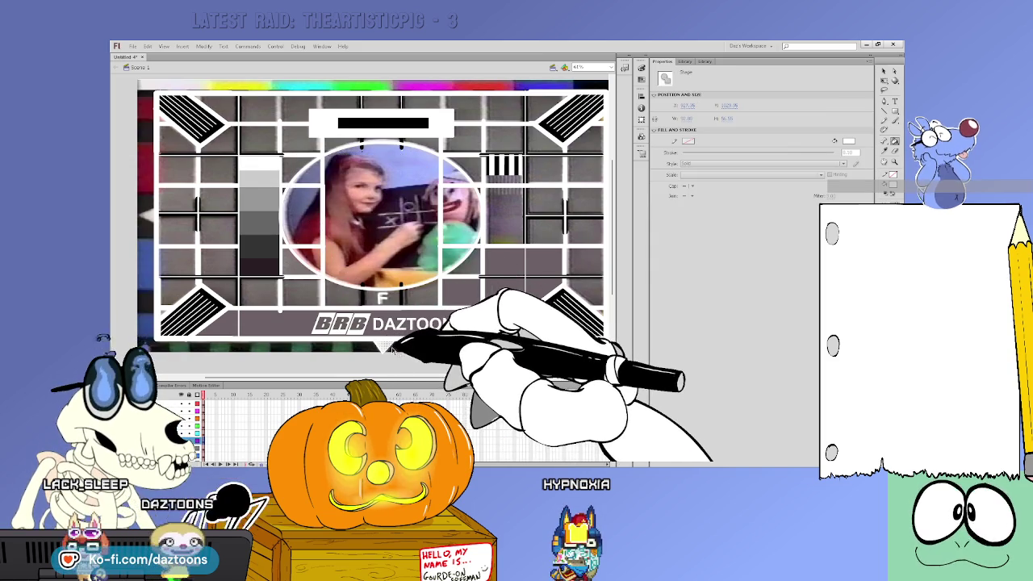
pyautogui.doubleClick(392, 349)
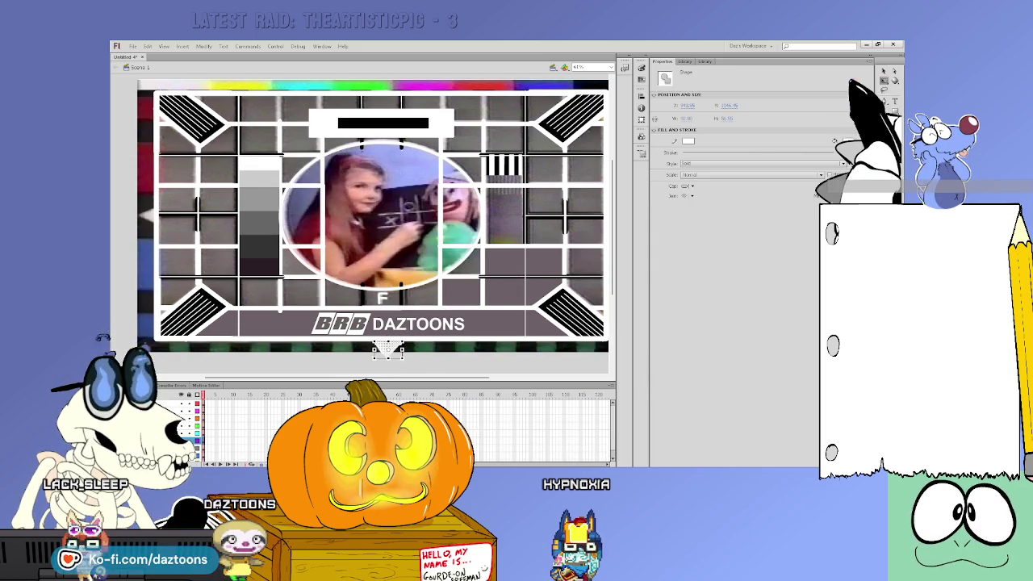
pyautogui.moveTo(401, 357); pyautogui.dragTo(139, 212)
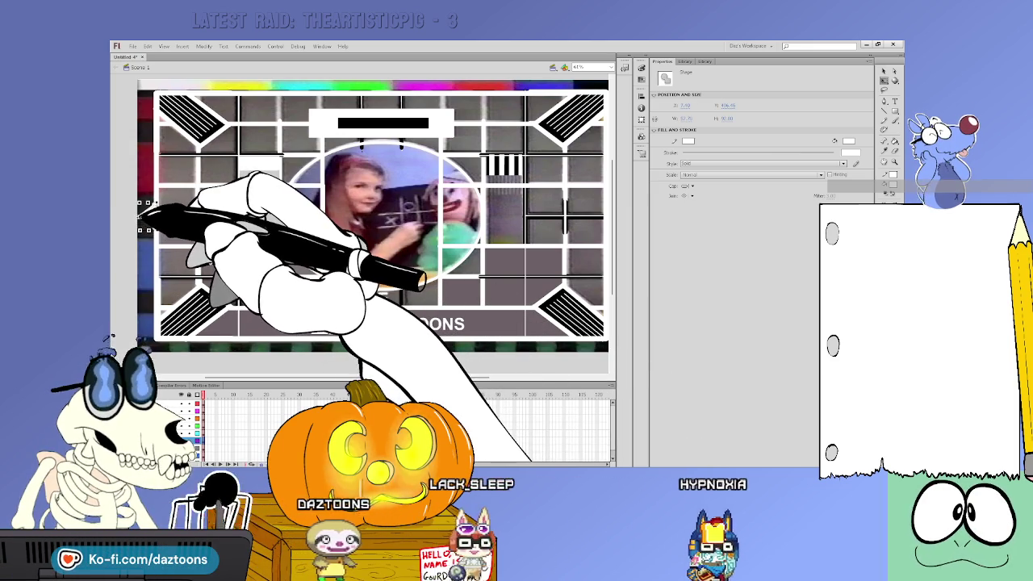
# Step: Select and check the small pointer shapes along the left and bottom edges
pyautogui.click(281, 365)
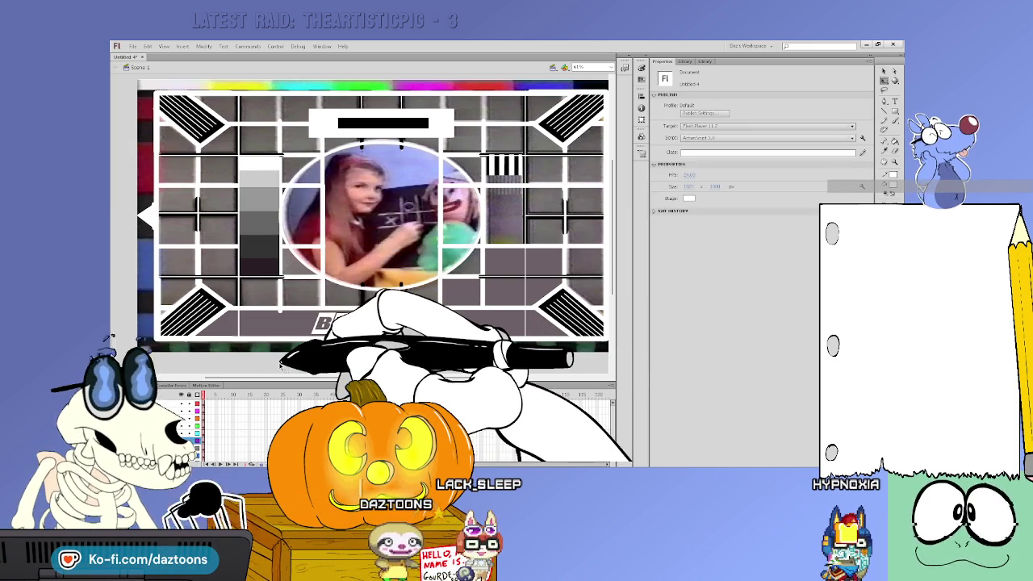
pyautogui.click(144, 215)
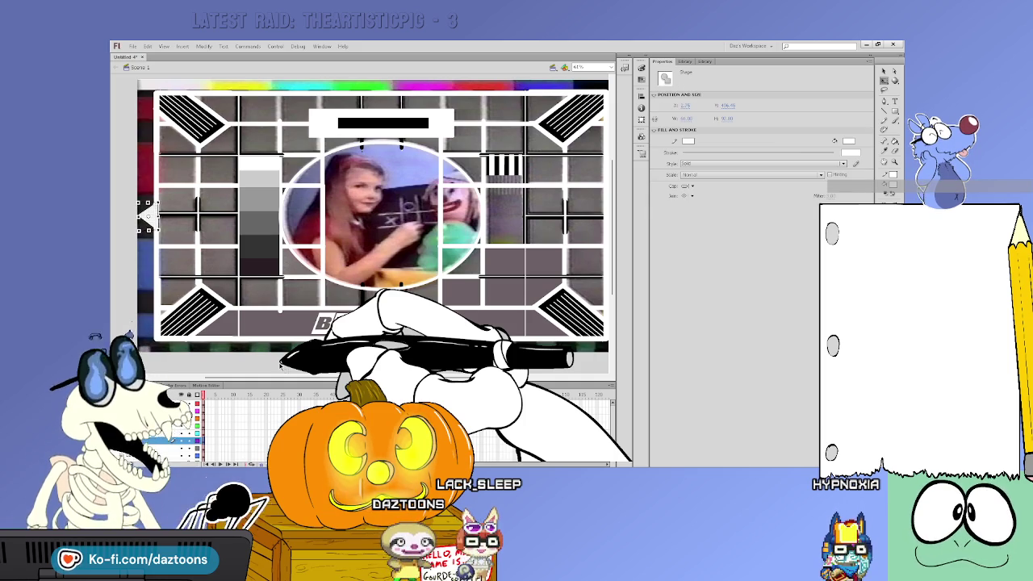
pyautogui.click(473, 363)
pyautogui.hscroll(3, 484, 372)
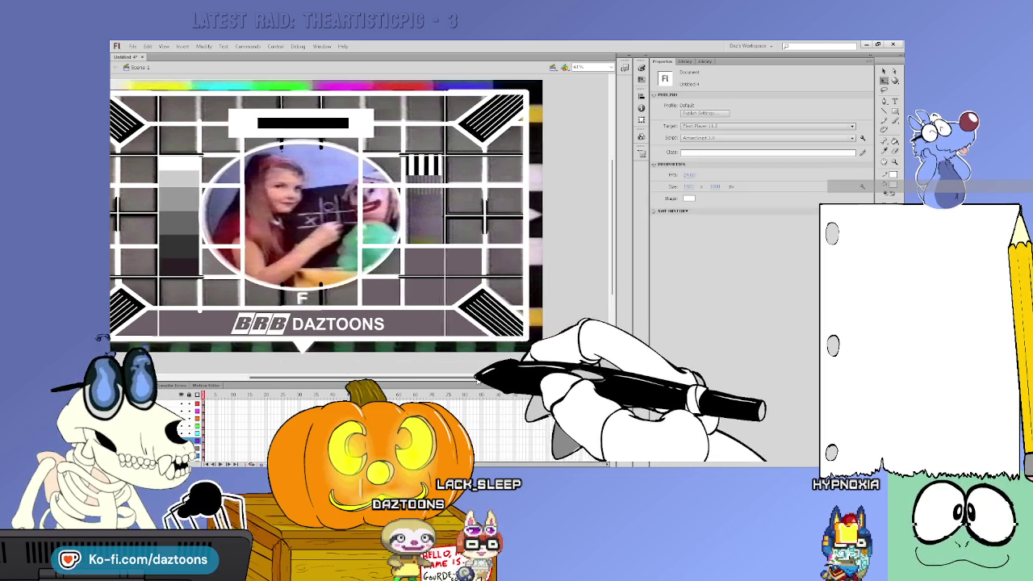
pyautogui.click(276, 346)
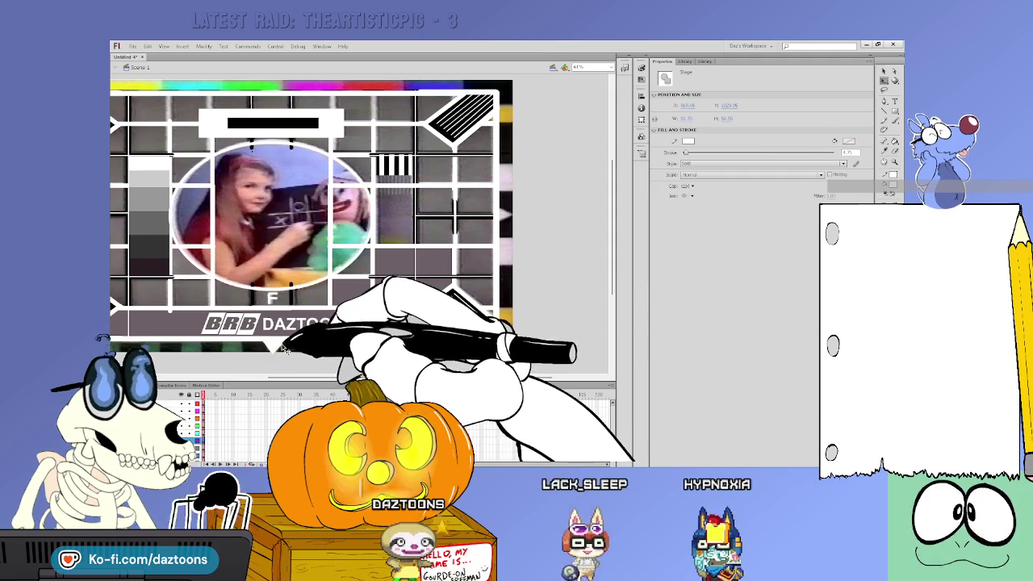
pyautogui.click(266, 345)
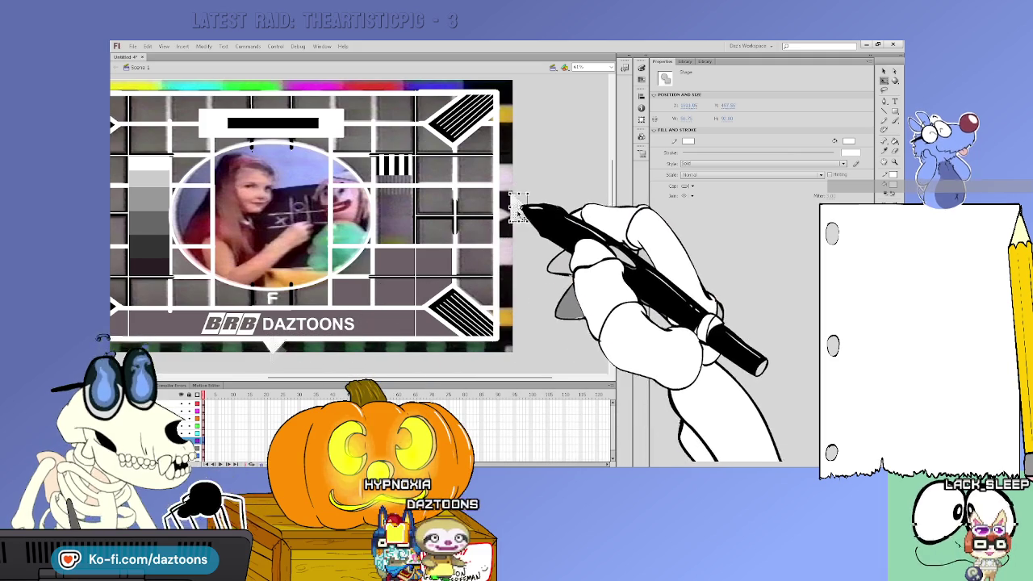
pyautogui.click(539, 235)
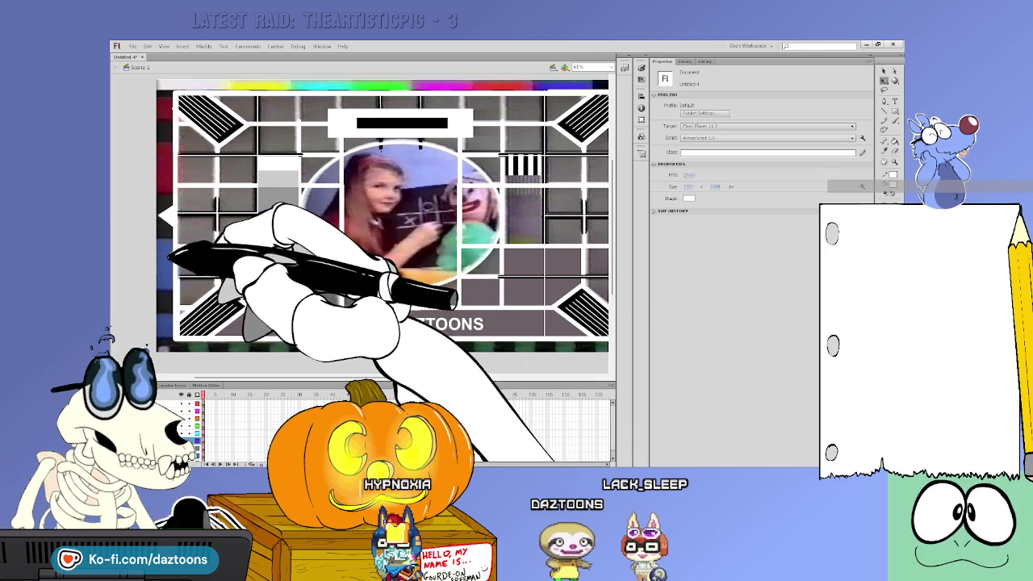
pyautogui.press('k')
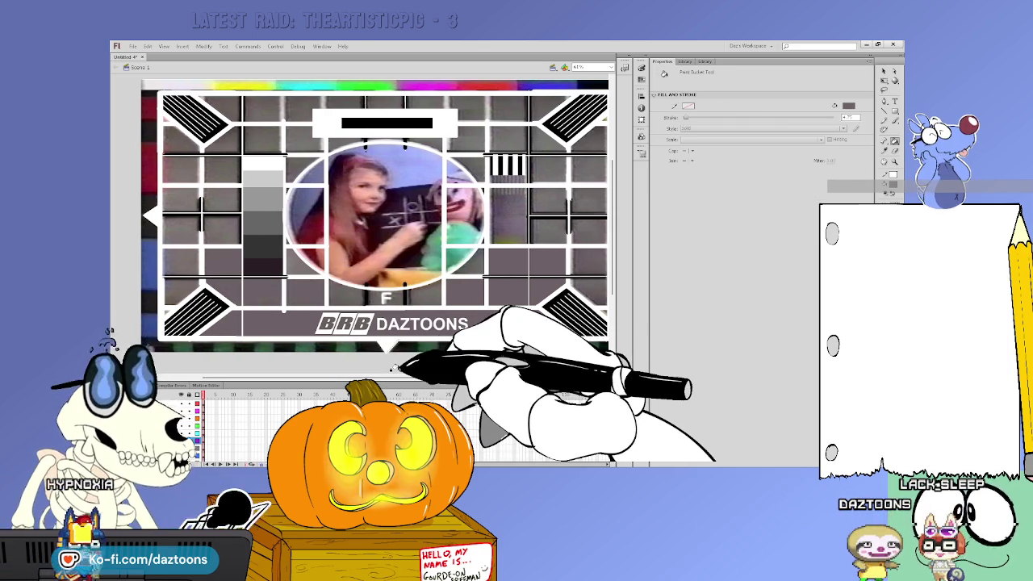
# Step: Fill the card background and central circle with flat grey using the Paint Bucket
pyautogui.click(452, 404)
pyautogui.press('Escape')
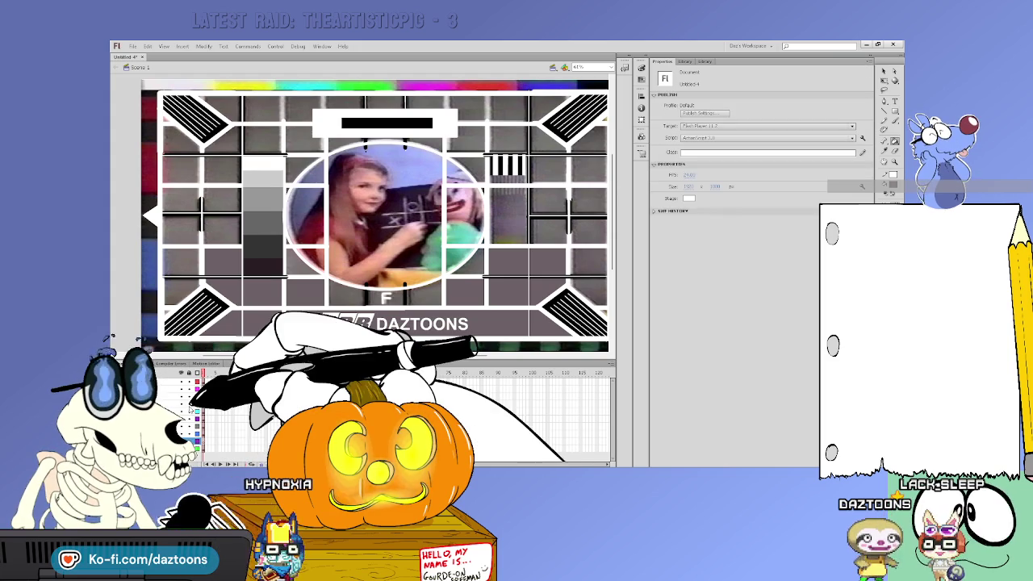
pyautogui.press('k')
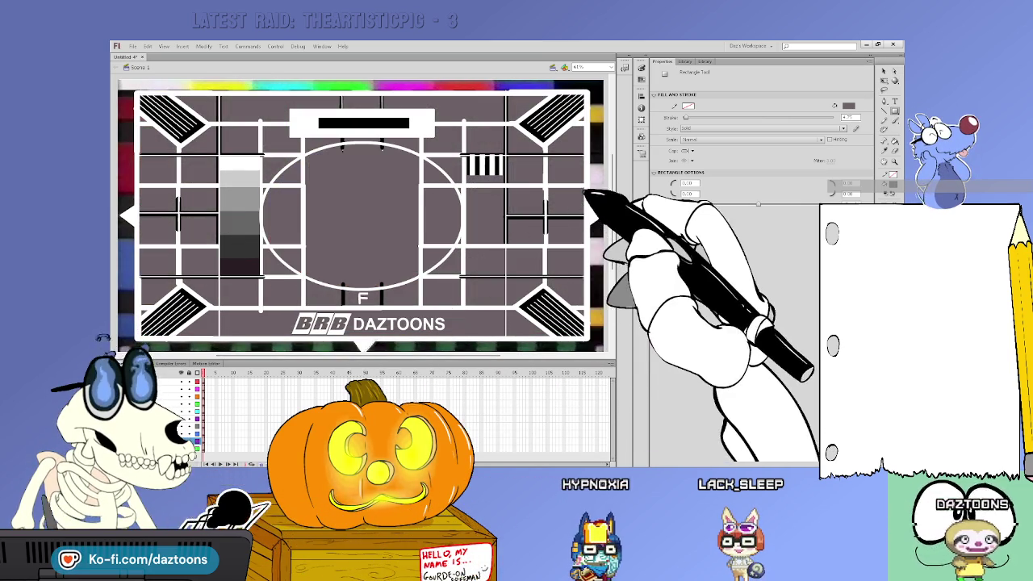
pyautogui.click(884, 71)
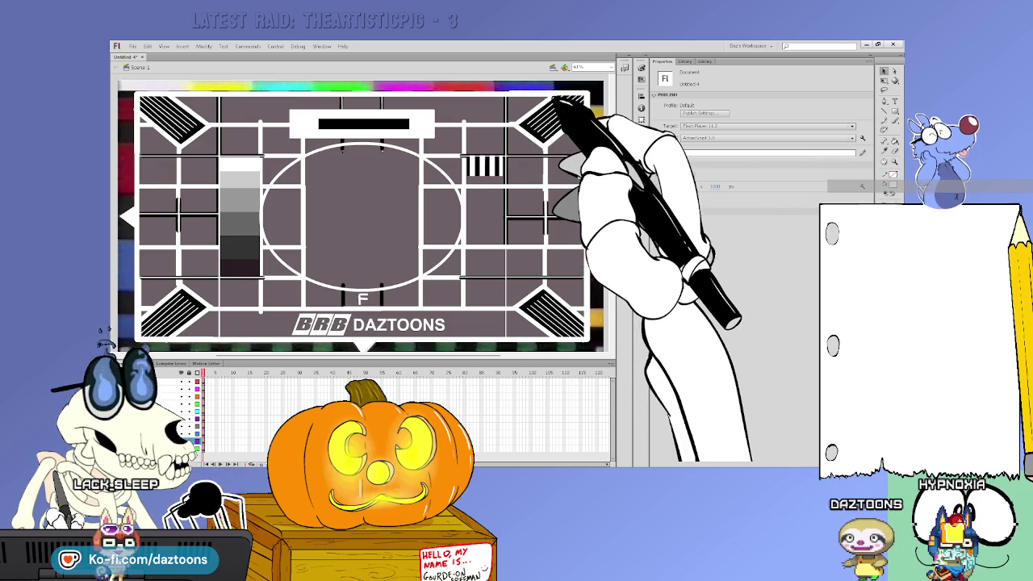
pyautogui.press('r')
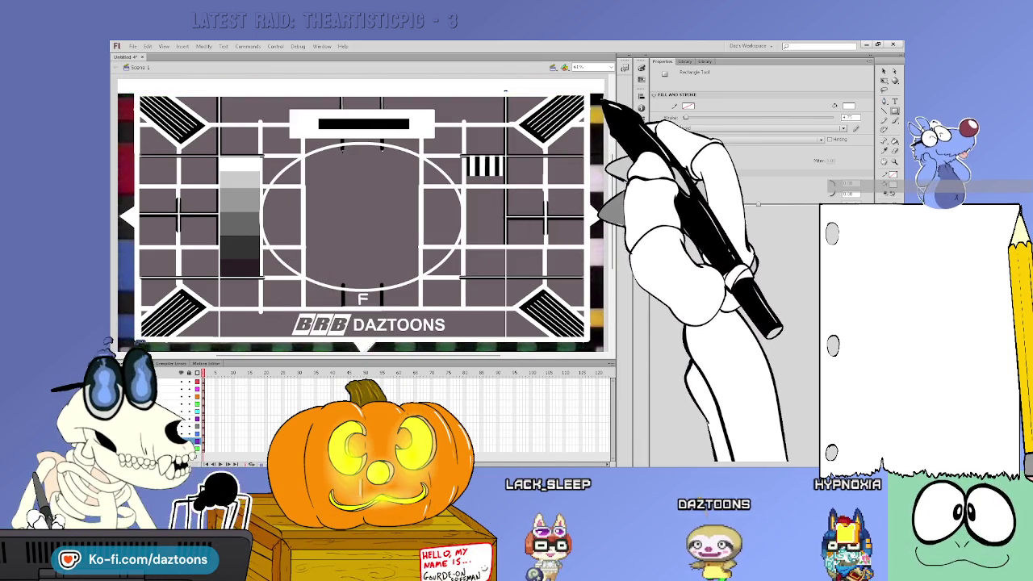
# Step: Show the BBC 2 reference test card in the Library and enlarge its preview
pyautogui.click(684, 62)
pyautogui.moveTo(727, 266); pyautogui.dragTo(727, 363)
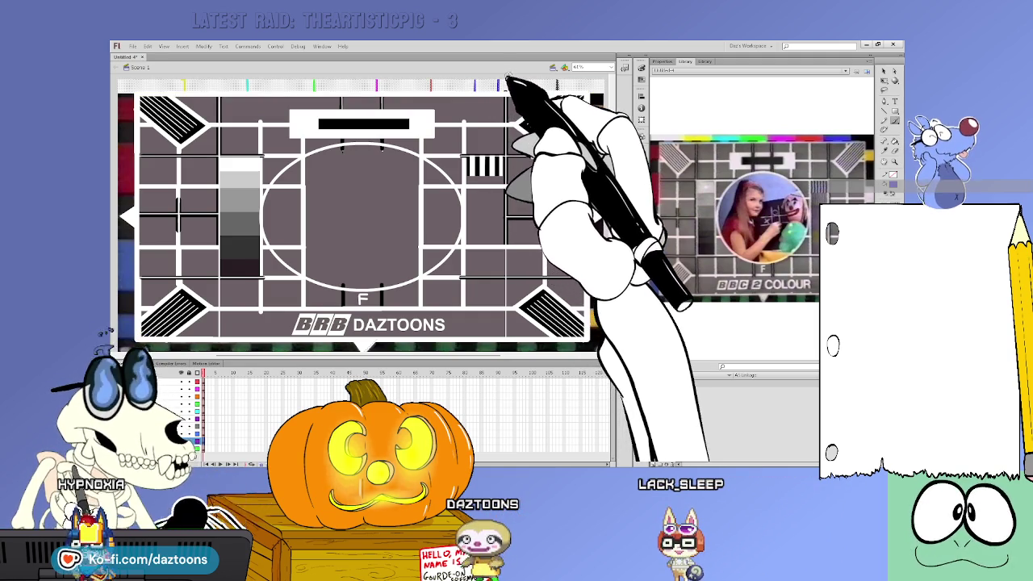
# Step: Fill the top strip with blue, red, magenta, green, cyan and yellow bars
pyautogui.click(505, 85)
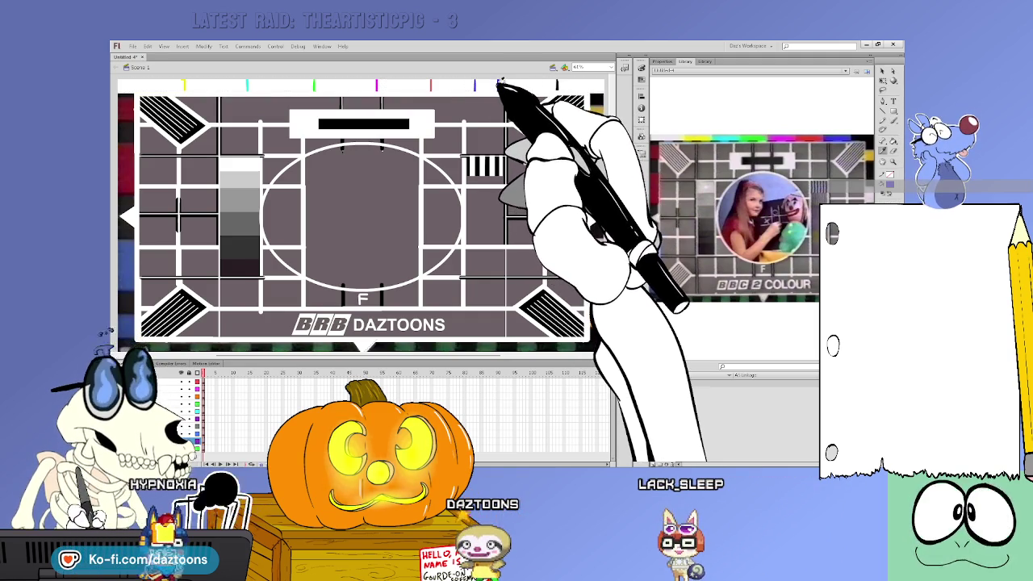
pyautogui.moveTo(432, 80); pyautogui.dragTo(497, 90)
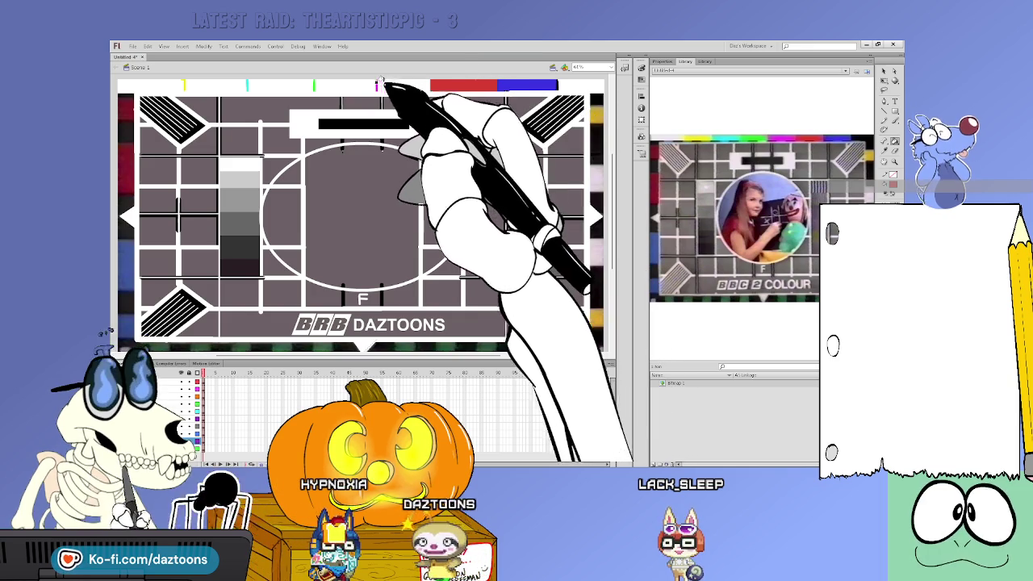
pyautogui.click(384, 85)
pyautogui.click(323, 86)
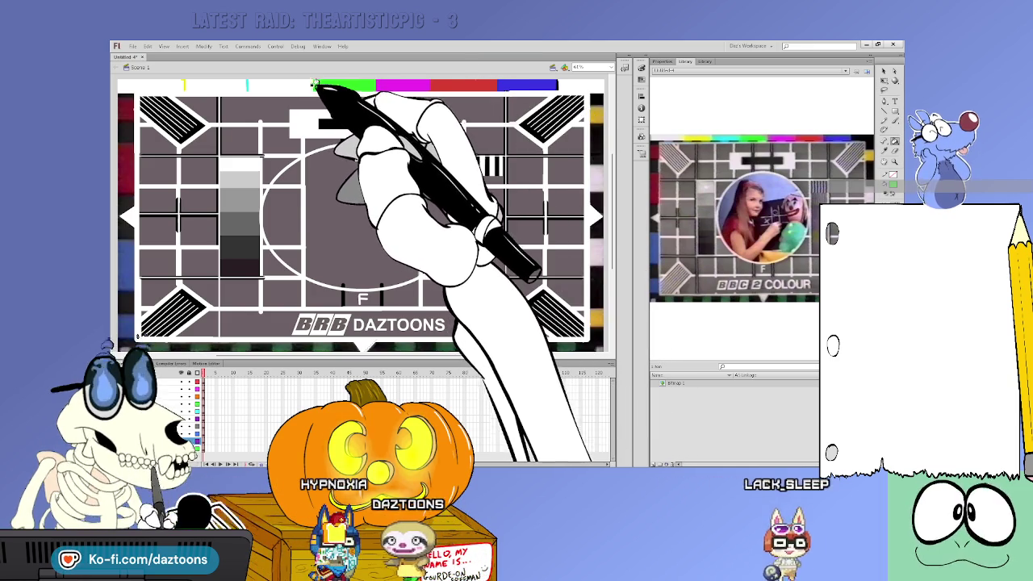
pyautogui.click(250, 84)
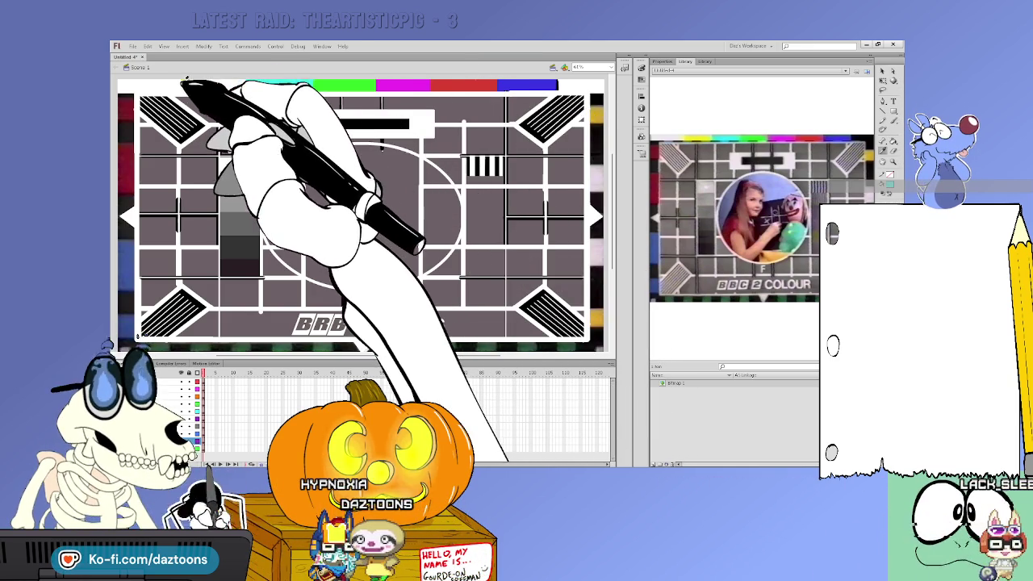
pyautogui.click(184, 84)
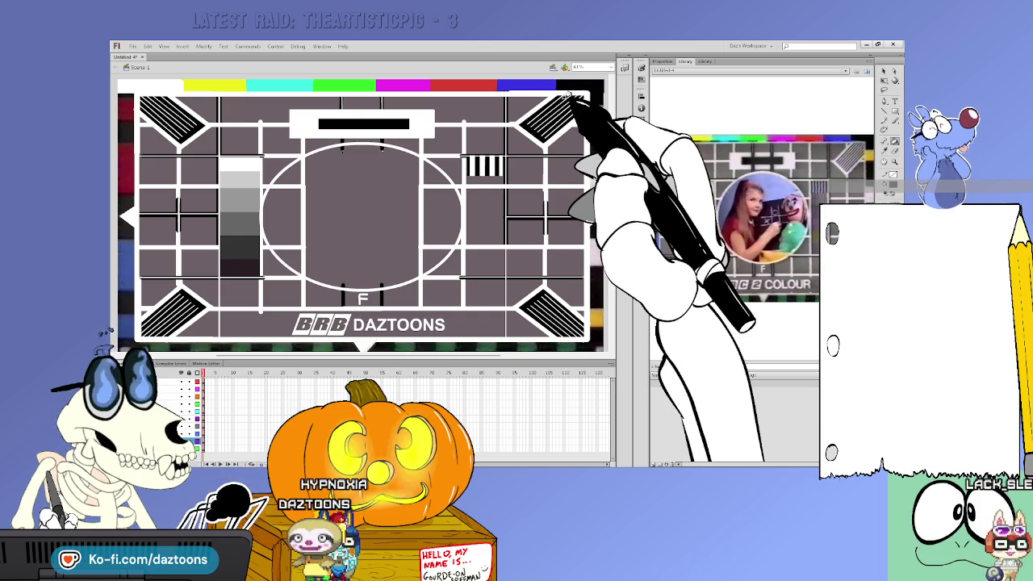
pyautogui.hscroll(3, 456, 347)
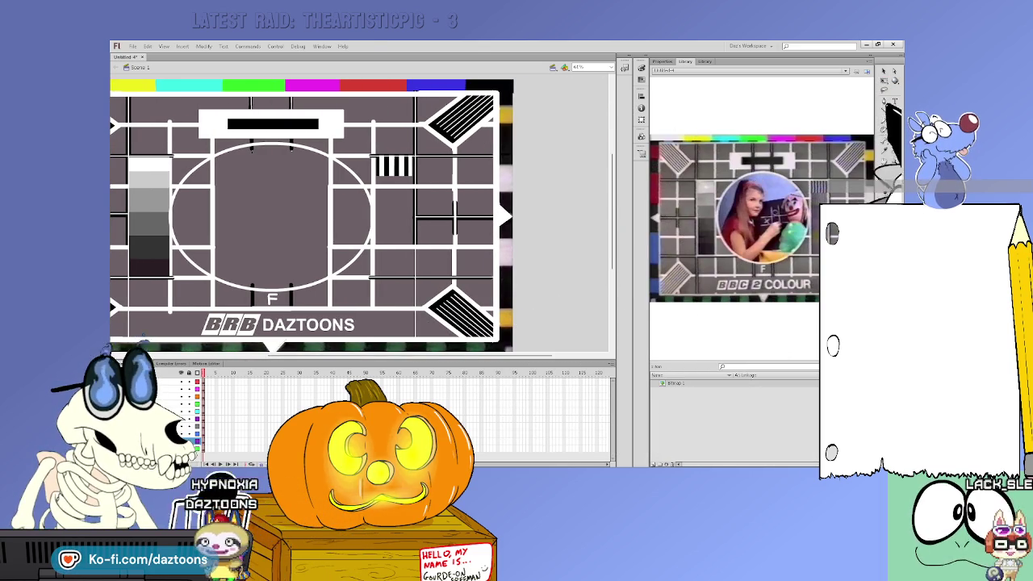
# Step: Delete the coloured strip at the right edge and select the black border there
pyautogui.click(495, 94)
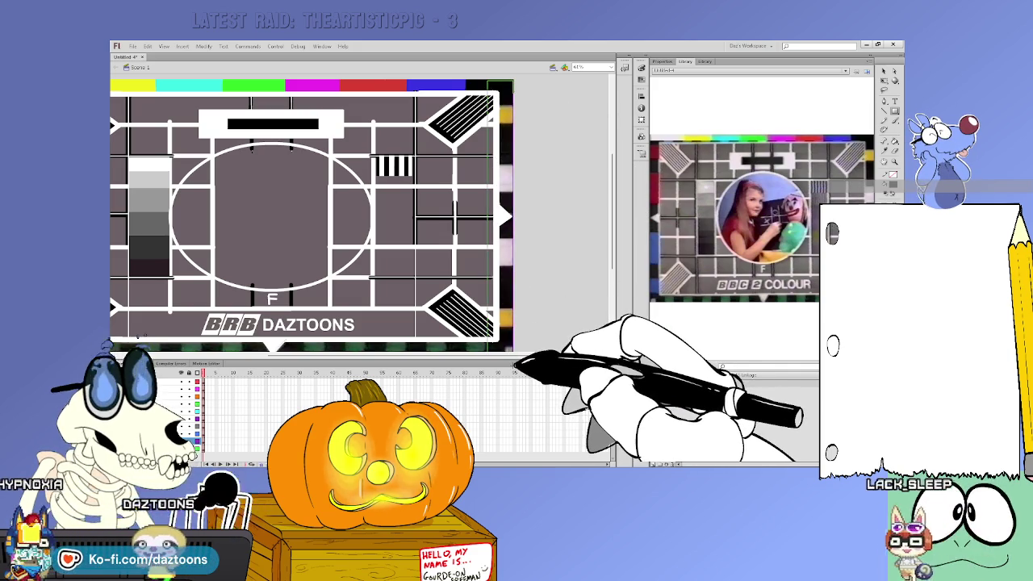
pyautogui.press('Delete')
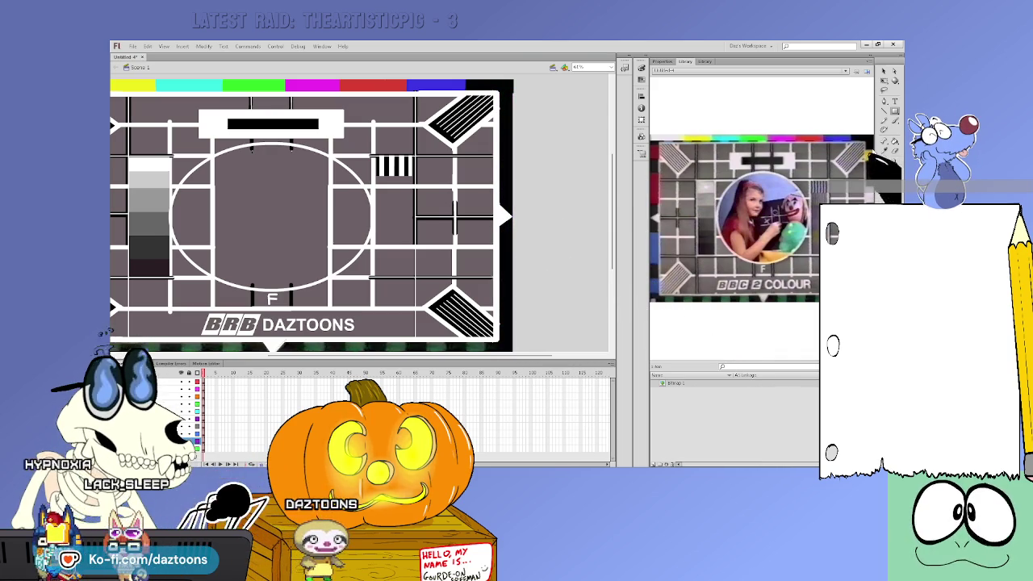
pyautogui.click(510, 139)
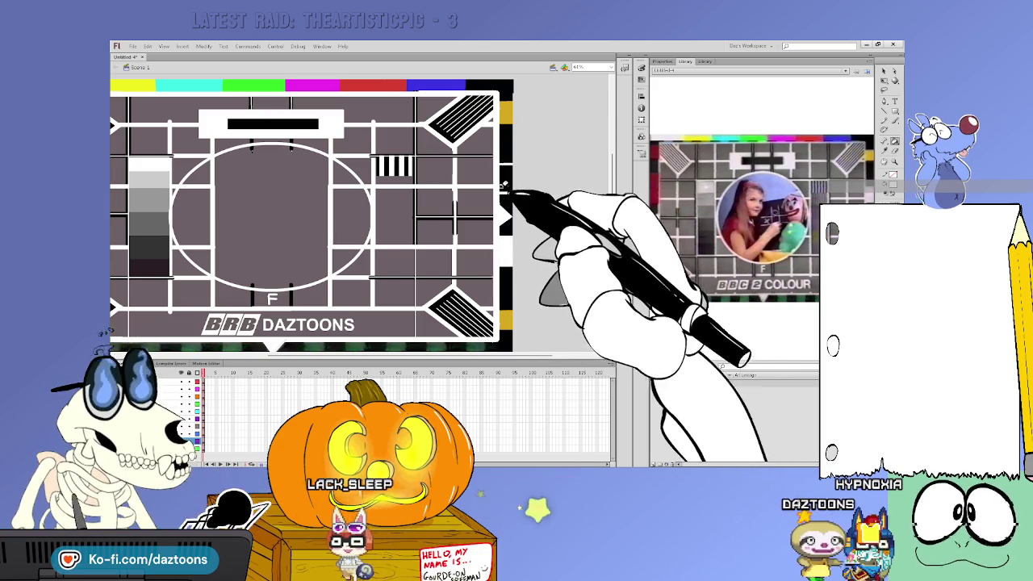
# Step: Pan the stage to bring the colour bars back into view and centre the test card
pyautogui.moveTo(618, 203); pyautogui.dragTo(618, 222)
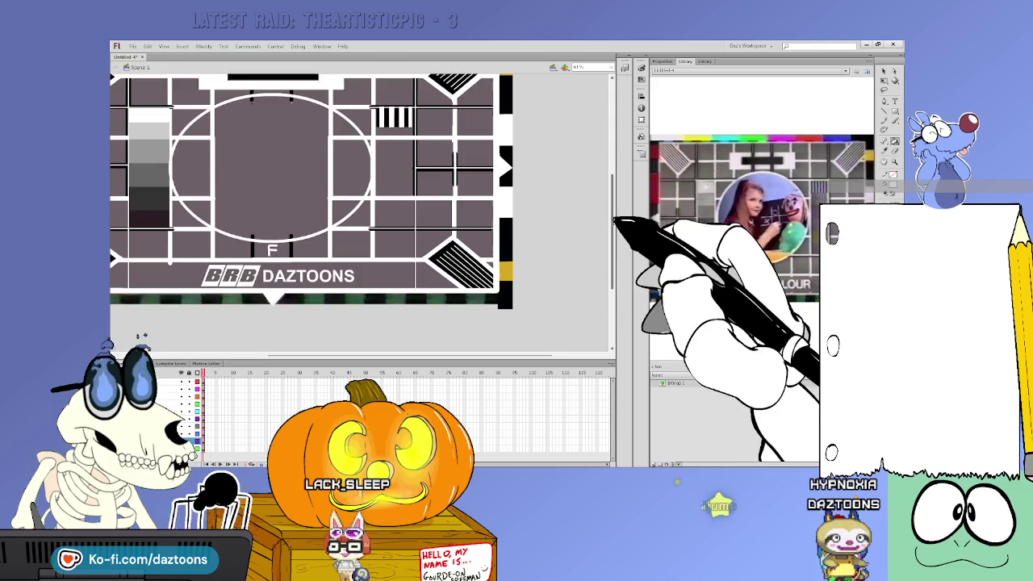
pyautogui.moveTo(513, 357); pyautogui.dragTo(415, 357)
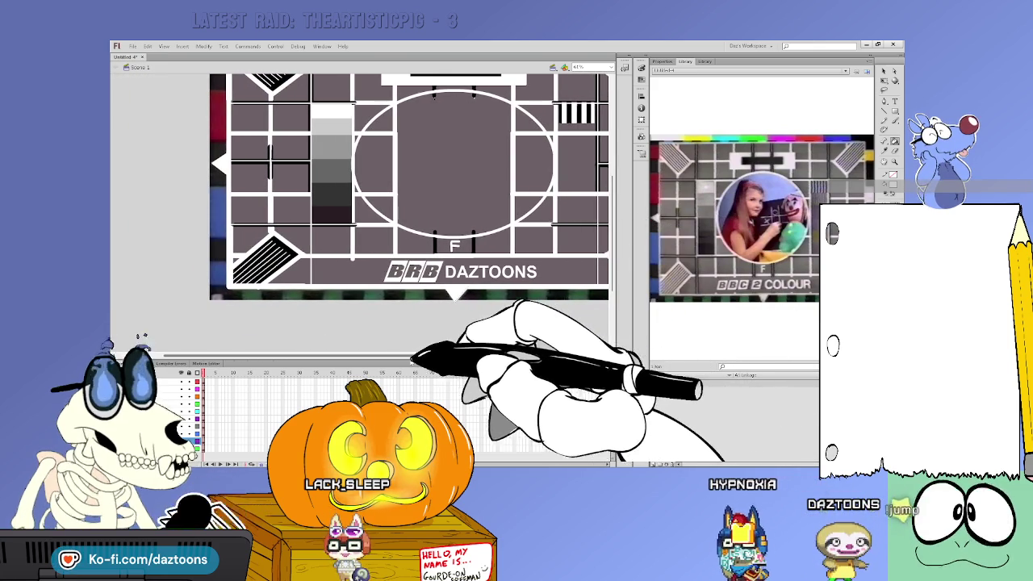
pyautogui.moveTo(615, 231)
pyautogui.mouseDown()
pyautogui.moveTo(615, 213)
pyautogui.moveTo(616, 230)
pyautogui.mouseUp()
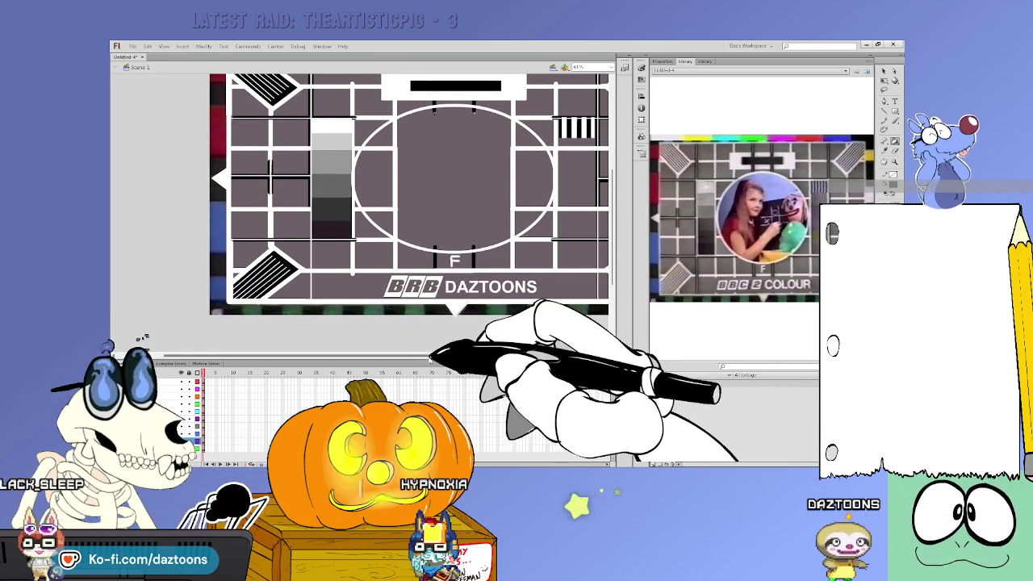
pyautogui.moveTo(428, 356); pyautogui.dragTo(469, 356)
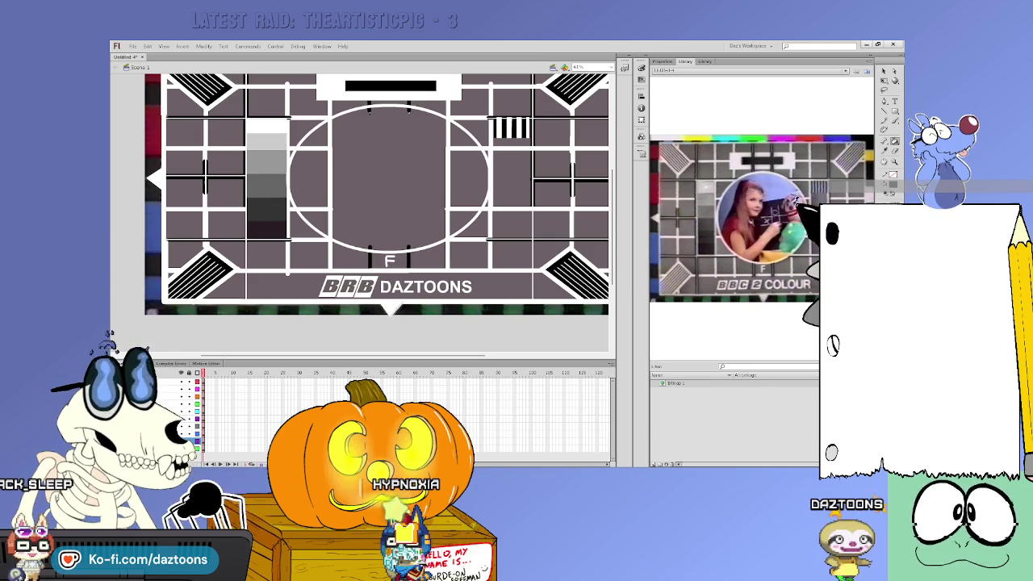
pyautogui.moveTo(480, 358); pyautogui.dragTo(499, 356)
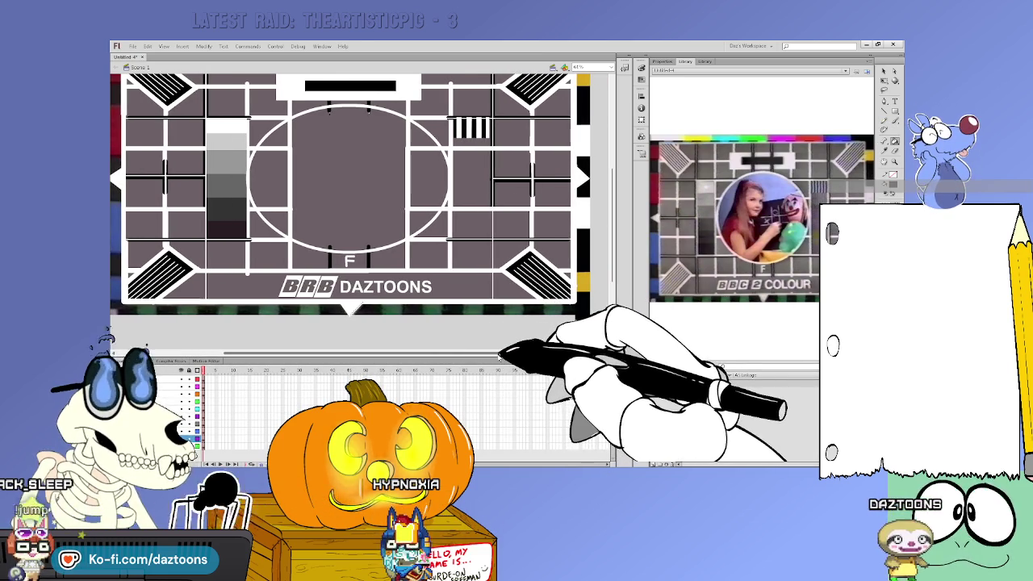